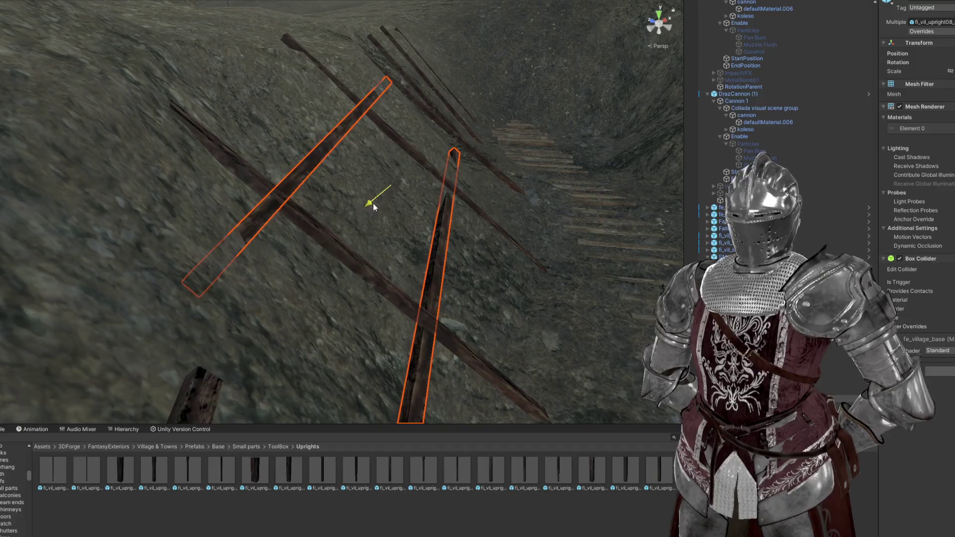
Step: Slide the two crossbar poles right across the upright stakes and orbit to check their placement
mouse_move(375, 199)
left_mouse_down()
mouse_move(321, 188)
mouse_move(165, 216)
left_mouse_up()
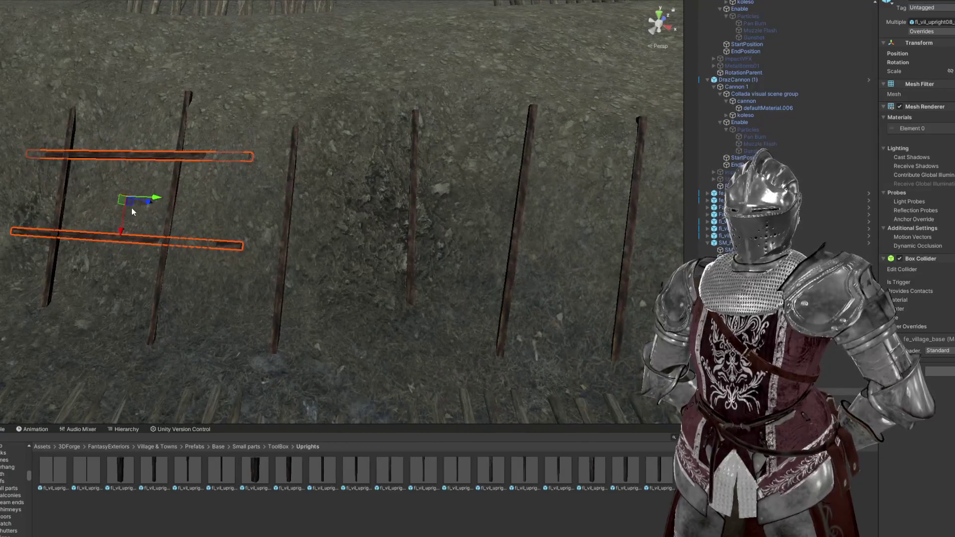
mouse_move(351, 235)
left_mouse_down()
mouse_move(431, 234)
mouse_move(416, 213)
mouse_move(295, 144)
mouse_move(420, 170)
mouse_move(468, 210)
left_mouse_up()
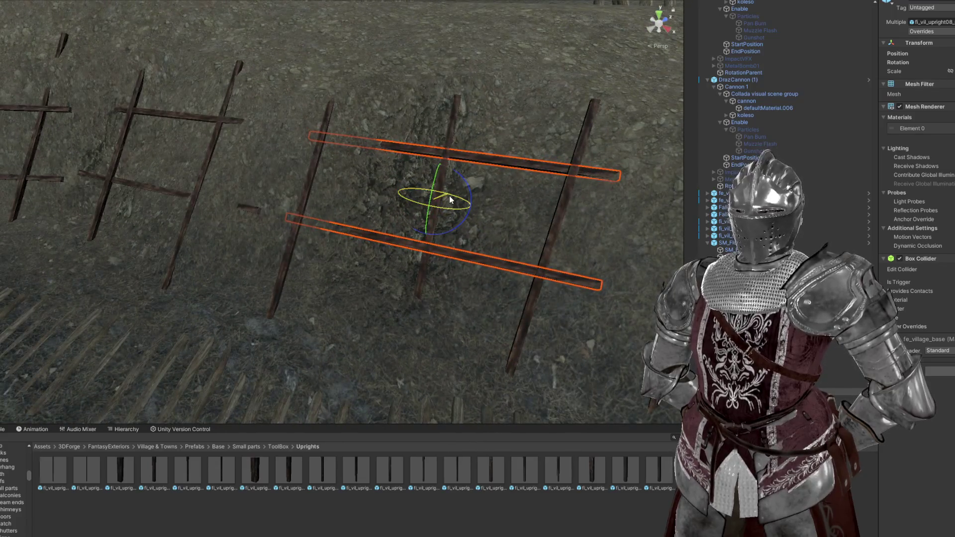
key("w")
mouse_move(450, 195)
left_mouse_down()
mouse_move(367, 181)
mouse_move(366, 139)
mouse_move(388, 187)
left_mouse_up()
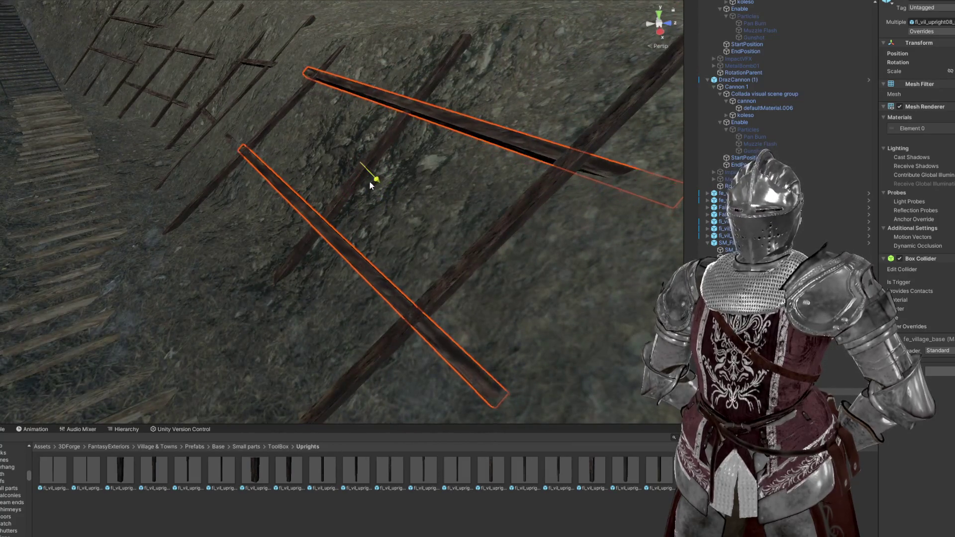
mouse_move(365, 187)
left_mouse_down()
mouse_move(540, 211)
mouse_move(400, 184)
mouse_move(424, 102)
mouse_move(480, 132)
mouse_move(483, 120)
mouse_move(413, 70)
mouse_move(368, 92)
left_mouse_up()
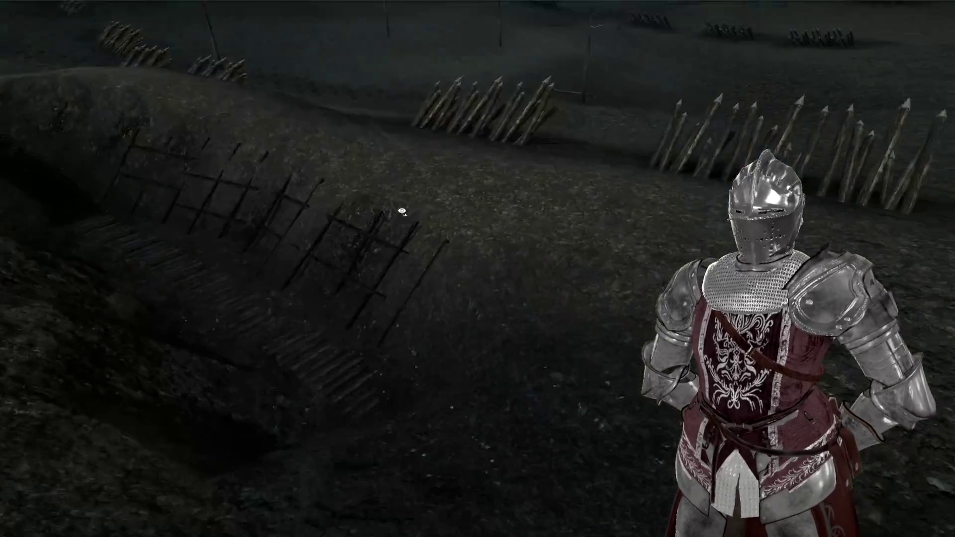
Step: Tilt the Scene view up toward the sky above the trench barricades
mouse_move(401, 213)
left_mouse_down()
mouse_move(254, 117)
mouse_move(307, 181)
mouse_move(494, 164)
mouse_move(630, 160)
mouse_move(620, 168)
mouse_move(662, 169)
mouse_move(499, 173)
left_mouse_up()
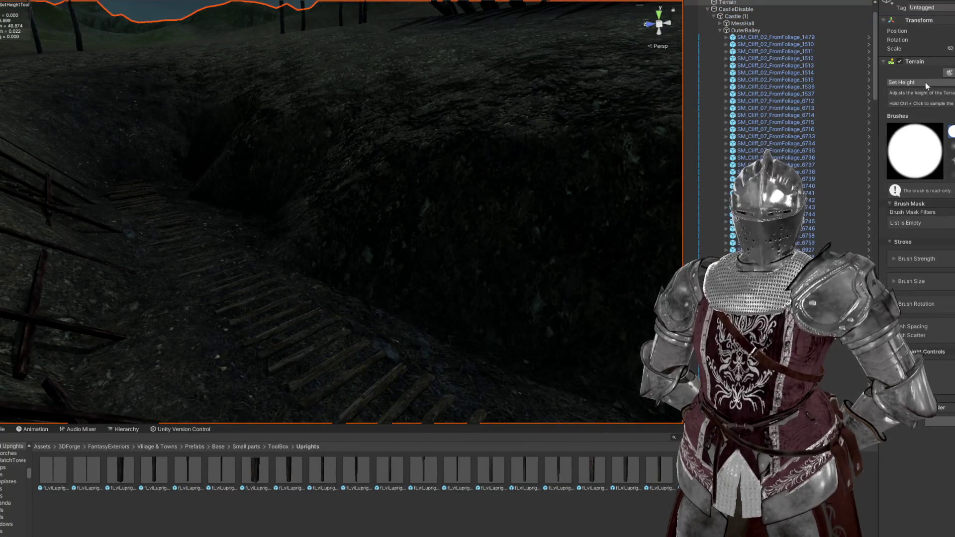
Step: Switch the terrain brush to Smooth Height and smooth the trench slope beside the plank stairs
key("shift")
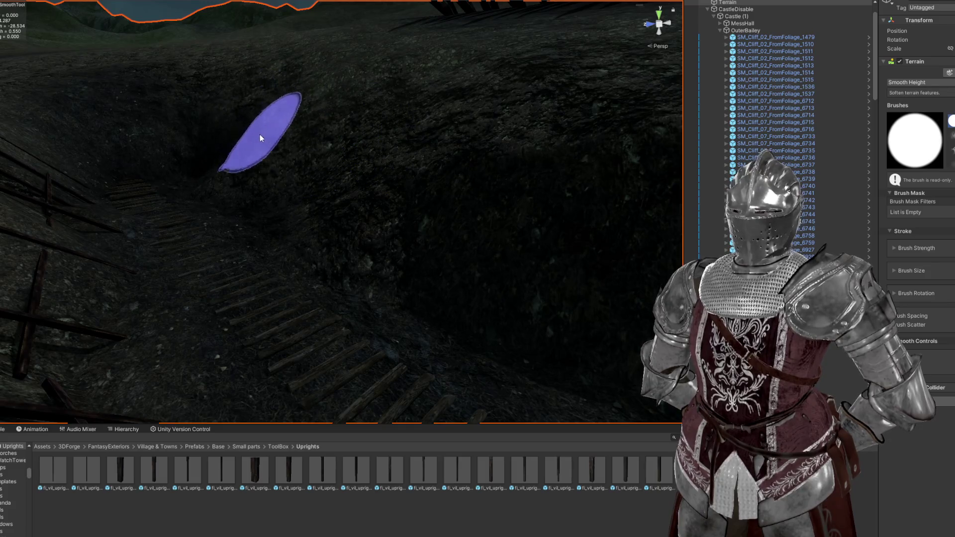
key("f")
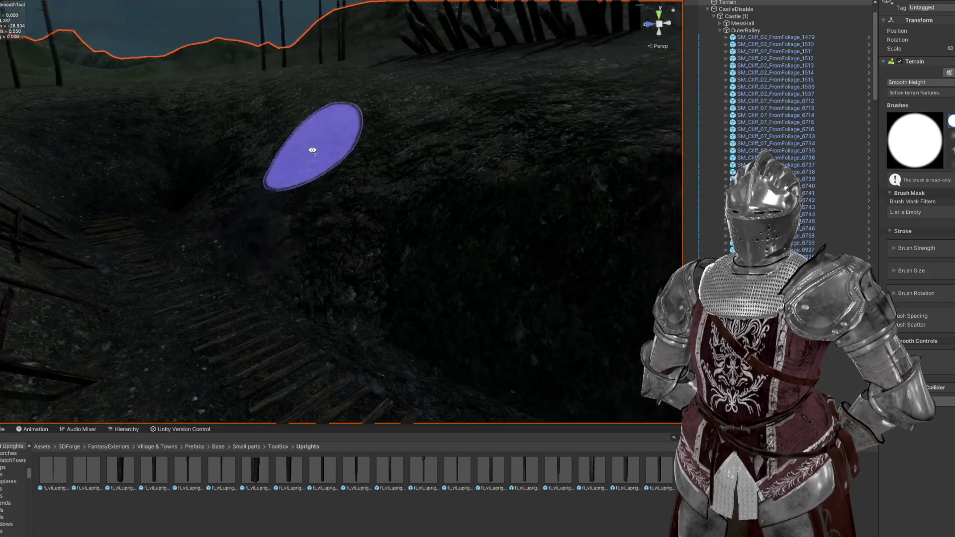
mouse_move(392, 165)
left_mouse_down()
mouse_move(465, 80)
mouse_move(309, 128)
left_mouse_up()
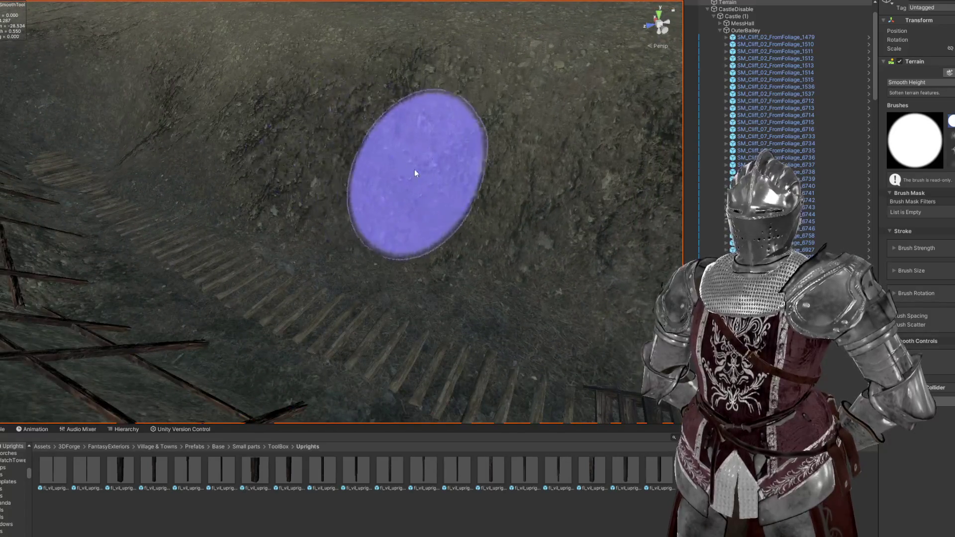
mouse_move(313, 93)
left_mouse_down()
mouse_move(299, 43)
mouse_move(248, 38)
mouse_move(368, 166)
left_mouse_up()
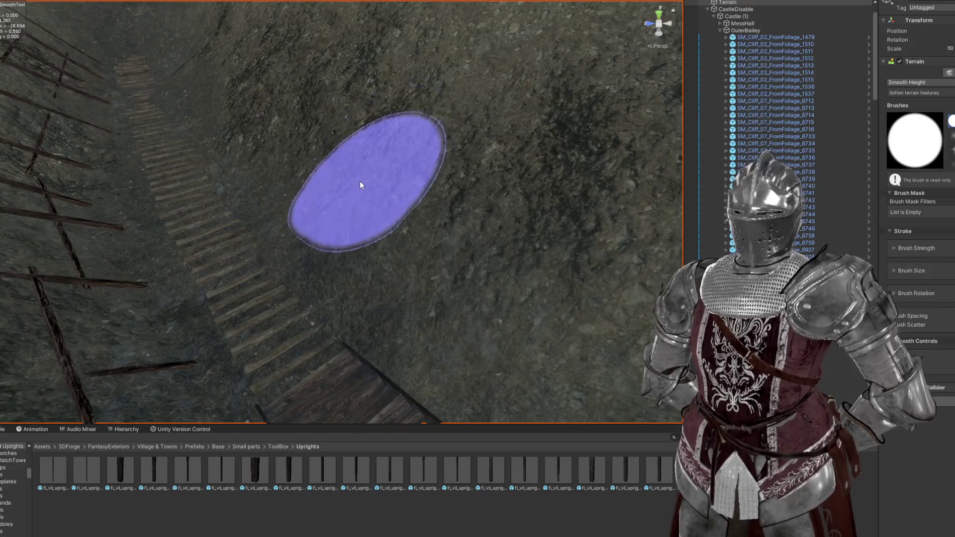
left_click_drag(315, 149, 322, 146)
Step: Lower the smoothing Brush Strength to about 0.315 and review the slope from several angles
key("a")
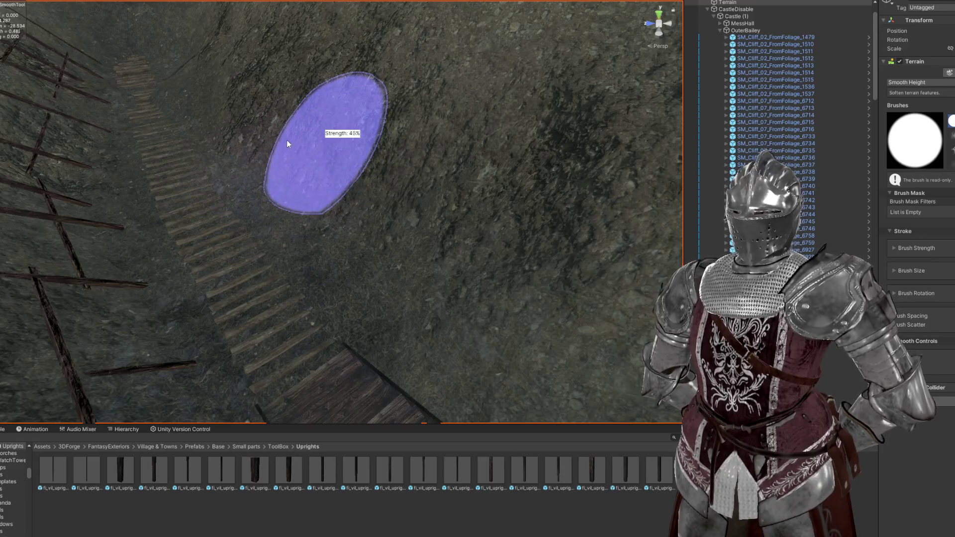
mouse_move(411, 213)
left_mouse_down()
mouse_move(458, 167)
mouse_move(434, 137)
mouse_move(414, 153)
mouse_move(443, 154)
left_mouse_up()
left_click_drag(327, 115, 375, 114)
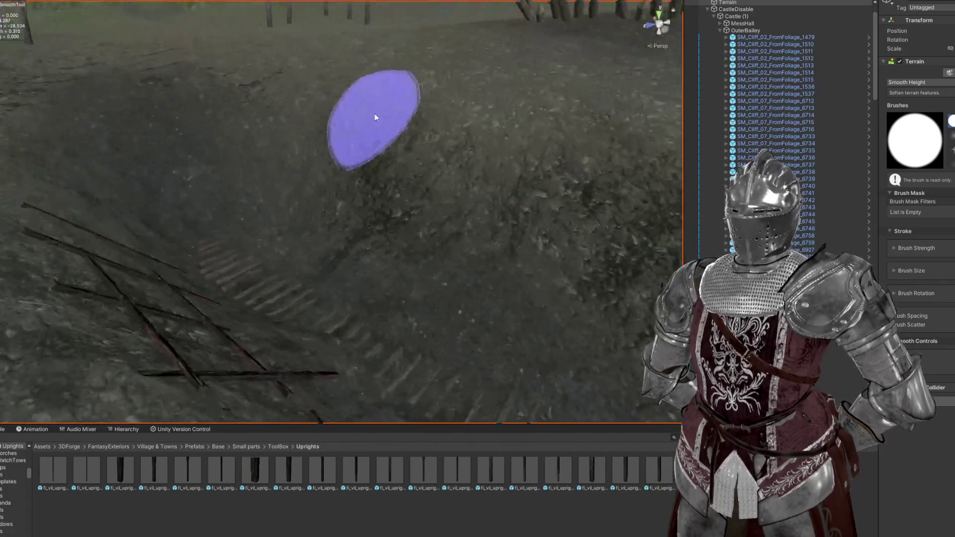
mouse_move(312, 59)
left_mouse_down()
mouse_move(342, 85)
mouse_move(288, 107)
mouse_move(268, 82)
mouse_move(494, 89)
mouse_move(376, 106)
mouse_move(407, 135)
left_mouse_up()
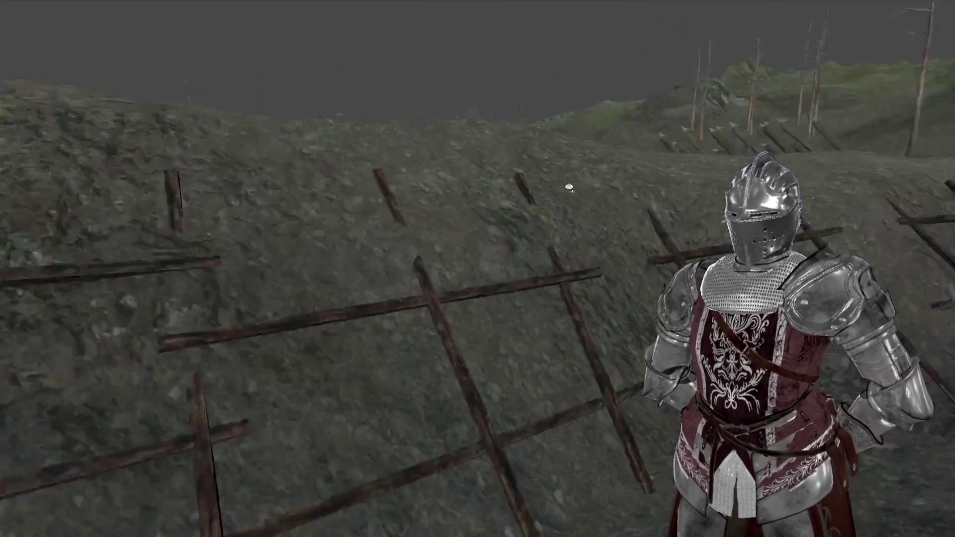
mouse_move(569, 187)
left_mouse_down()
mouse_move(305, 185)
mouse_move(380, 222)
mouse_move(450, 224)
mouse_move(783, 131)
left_mouse_up()
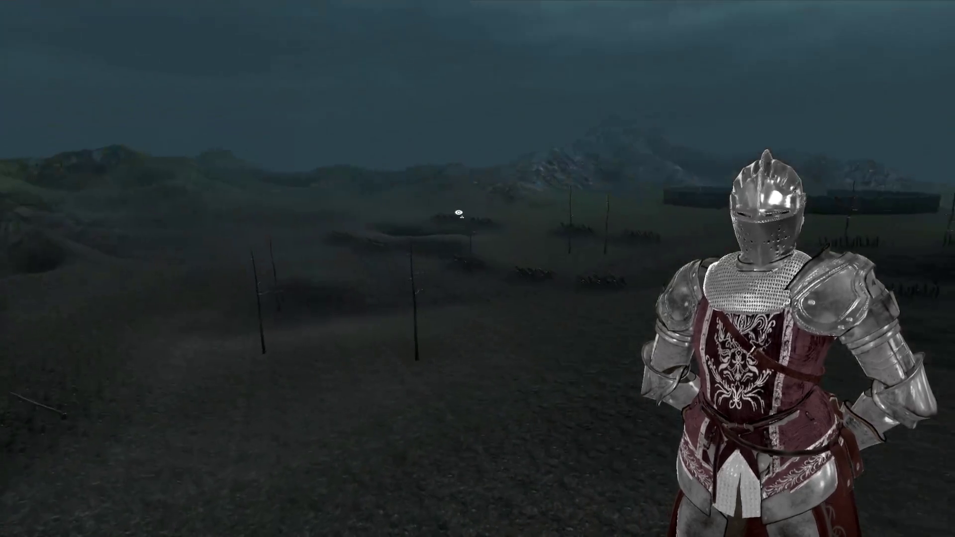
mouse_move(458, 213)
left_mouse_down()
mouse_move(551, 220)
mouse_move(283, 223)
mouse_move(367, 218)
mouse_move(366, 235)
mouse_move(224, 235)
mouse_move(184, 245)
mouse_move(618, 284)
mouse_move(196, 168)
mouse_move(390, 182)
mouse_move(367, 216)
left_mouse_up()
left_click_drag(591, 254, 538, 183)
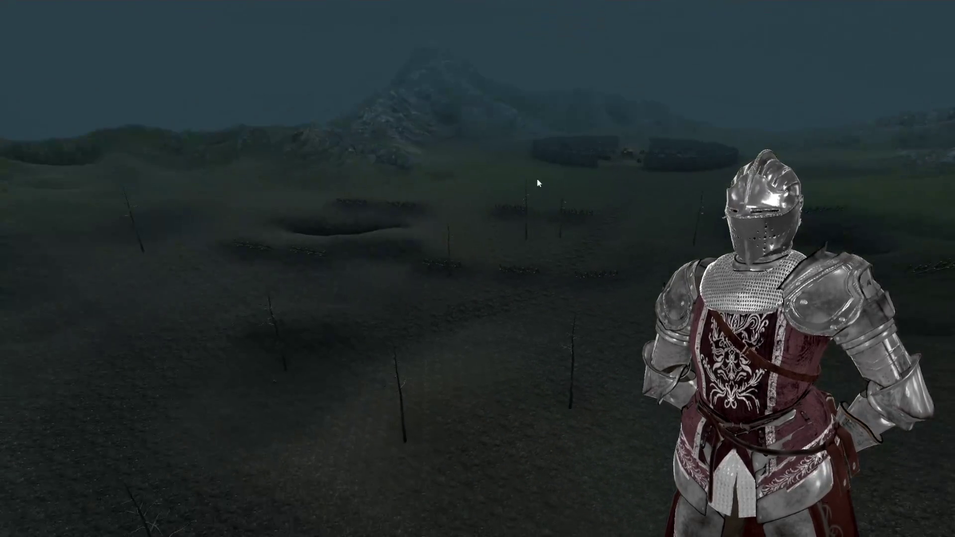
mouse_move(365, 366)
left_mouse_down()
mouse_move(401, 305)
mouse_move(417, 320)
left_mouse_up()
mouse_move(577, 196)
left_mouse_down()
mouse_move(529, 198)
mouse_move(536, 207)
mouse_move(248, 199)
left_mouse_up()
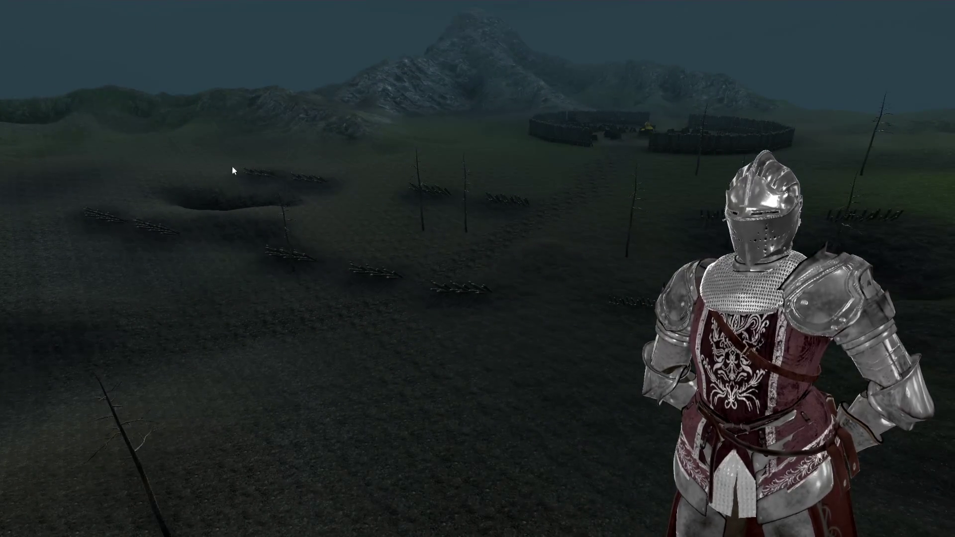
left_click_drag(353, 171, 199, 172)
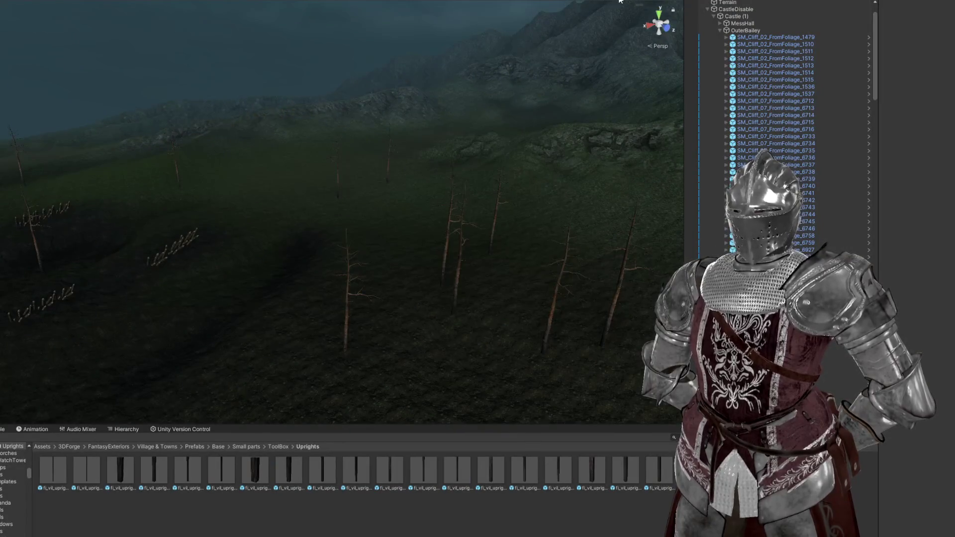
mouse_move(620, 1)
left_mouse_down()
mouse_move(463, 121)
mouse_move(461, 149)
left_mouse_up()
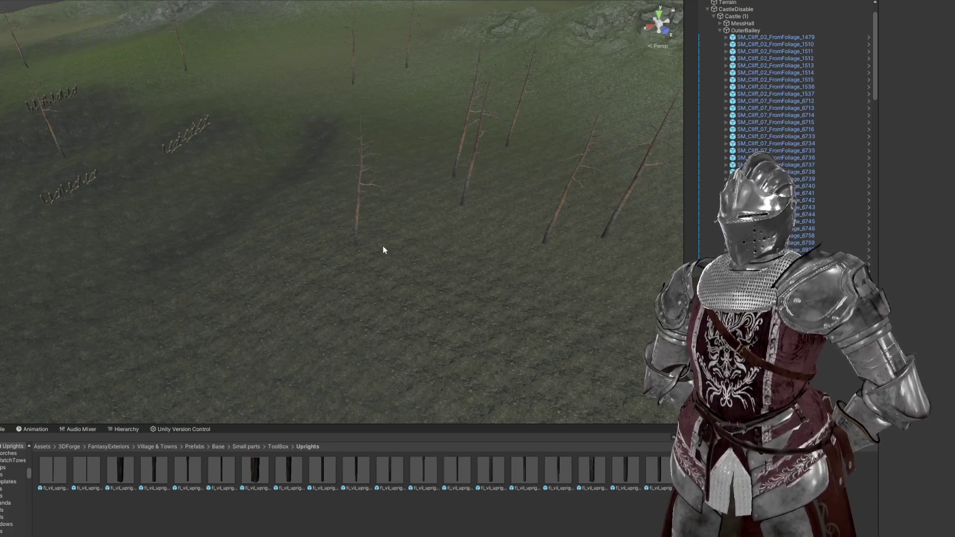
Step: Select the Terrain, switch to Paint Trees, and undo a test patch of pines
left_click(427, 292)
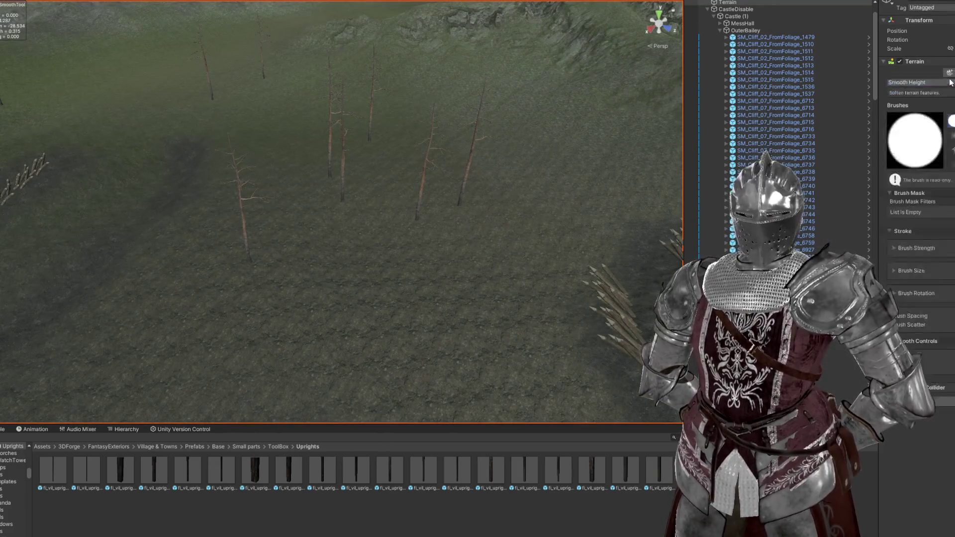
left_click(949, 72)
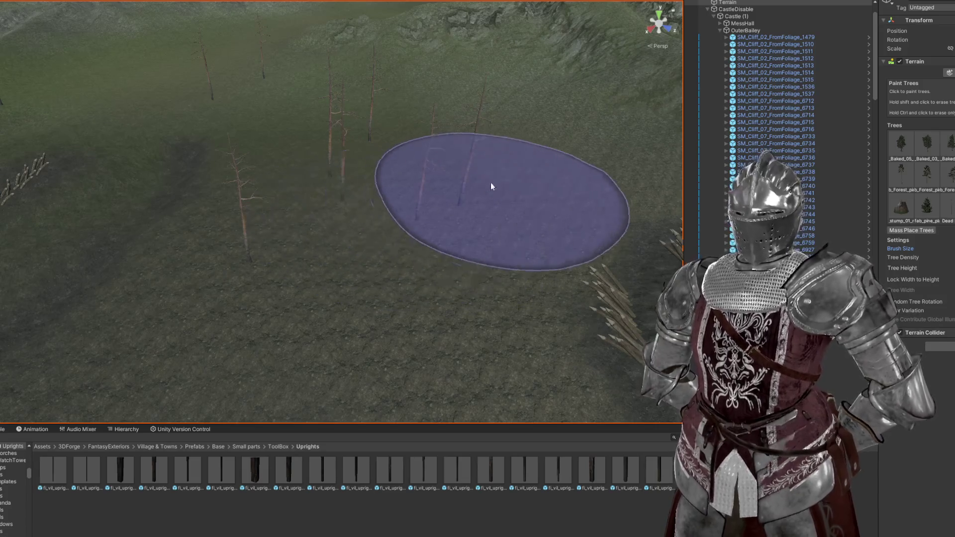
left_click(493, 186)
key("ctrl+z")
scroll(498, 241, "up", 3)
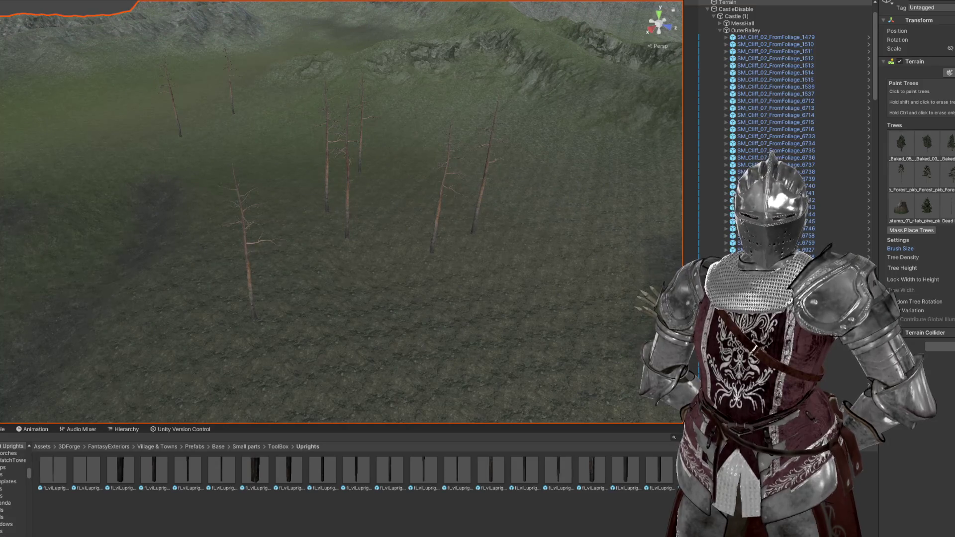
scroll(474, 220, "down", 3)
mouse_move(455, 246)
left_mouse_down()
mouse_move(435, 274)
mouse_move(409, 244)
mouse_move(440, 231)
left_mouse_up()
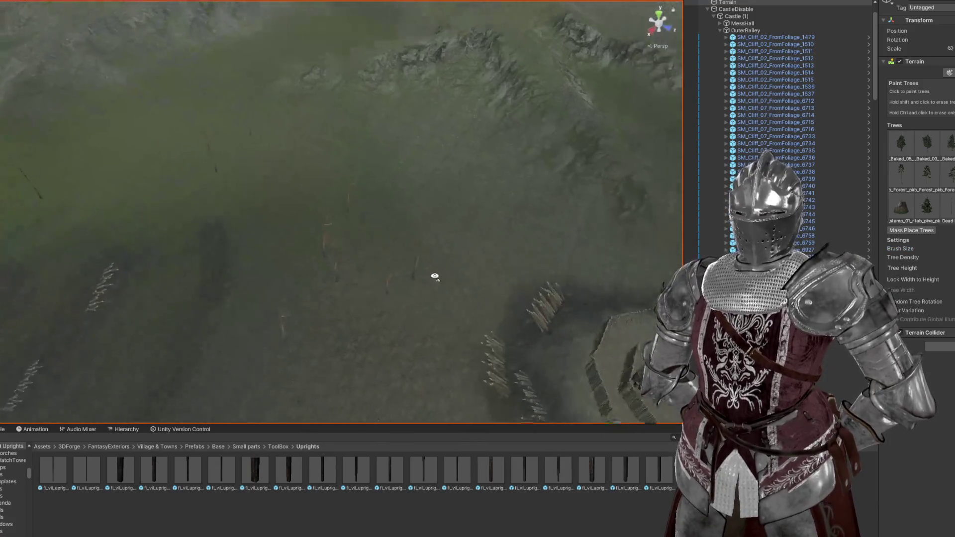
Step: Paint pines along the hillside and on the empty ground left of the forest
left_click(467, 237)
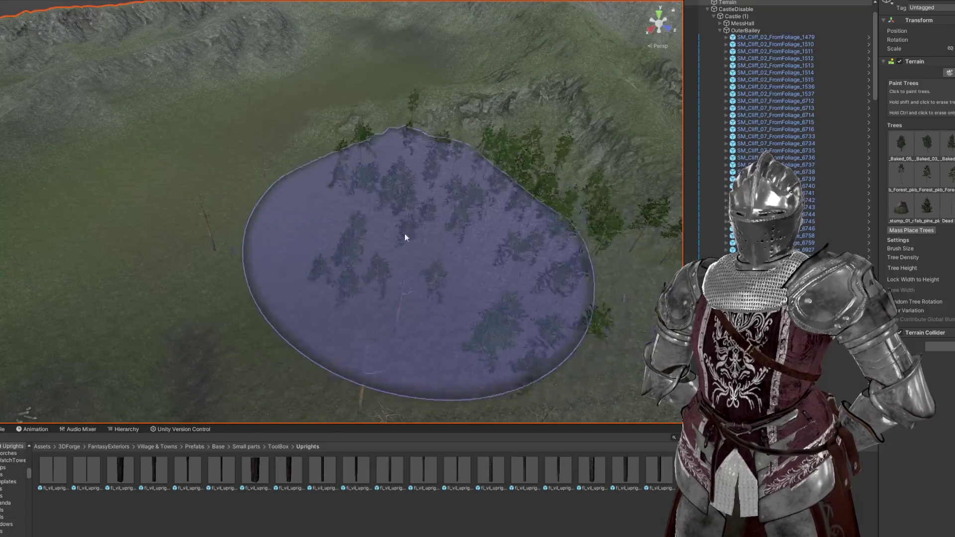
mouse_move(260, 199)
left_mouse_down()
mouse_move(422, 196)
mouse_move(320, 213)
mouse_move(407, 242)
mouse_move(386, 237)
mouse_move(401, 224)
mouse_move(348, 196)
mouse_move(363, 181)
mouse_move(360, 189)
mouse_move(546, 207)
mouse_move(416, 192)
mouse_move(375, 175)
mouse_move(479, 206)
left_mouse_up()
mouse_move(388, 207)
left_mouse_down()
mouse_move(279, 147)
mouse_move(311, 222)
mouse_move(397, 241)
mouse_move(412, 235)
mouse_move(369, 235)
mouse_move(400, 274)
mouse_move(341, 290)
left_mouse_up()
scroll(341, 290, "down", 5)
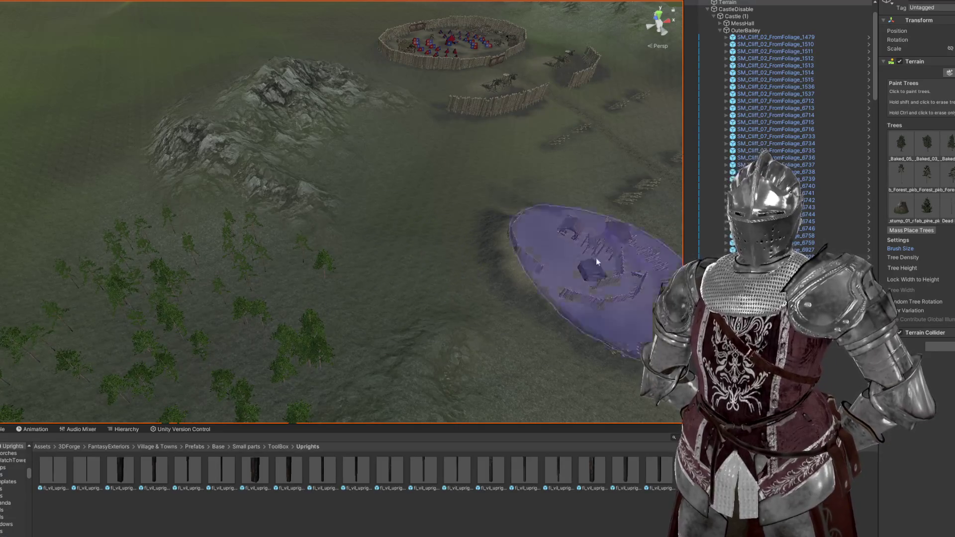
Step: Paint more trees across the middle hillside and fill the terrain left of the camp
mouse_move(404, 241)
left_mouse_down()
mouse_move(426, 167)
mouse_move(426, 209)
mouse_move(358, 183)
mouse_move(297, 198)
mouse_move(533, 168)
mouse_move(550, 185)
mouse_move(404, 207)
left_mouse_up()
mouse_move(309, 233)
left_mouse_down()
mouse_move(309, 252)
mouse_move(290, 256)
mouse_move(538, 237)
mouse_move(522, 249)
mouse_move(305, 215)
mouse_move(482, 207)
mouse_move(490, 237)
left_mouse_up()
mouse_move(404, 257)
left_mouse_down()
mouse_move(330, 198)
mouse_move(333, 183)
left_mouse_up()
scroll(334, 184, "down", 3)
scroll(279, 221, "up", 3)
mouse_move(279, 221)
left_mouse_down()
mouse_move(269, 205)
mouse_move(321, 110)
mouse_move(337, 100)
mouse_move(322, 118)
mouse_move(266, 74)
mouse_move(314, 123)
mouse_move(427, 119)
left_mouse_up()
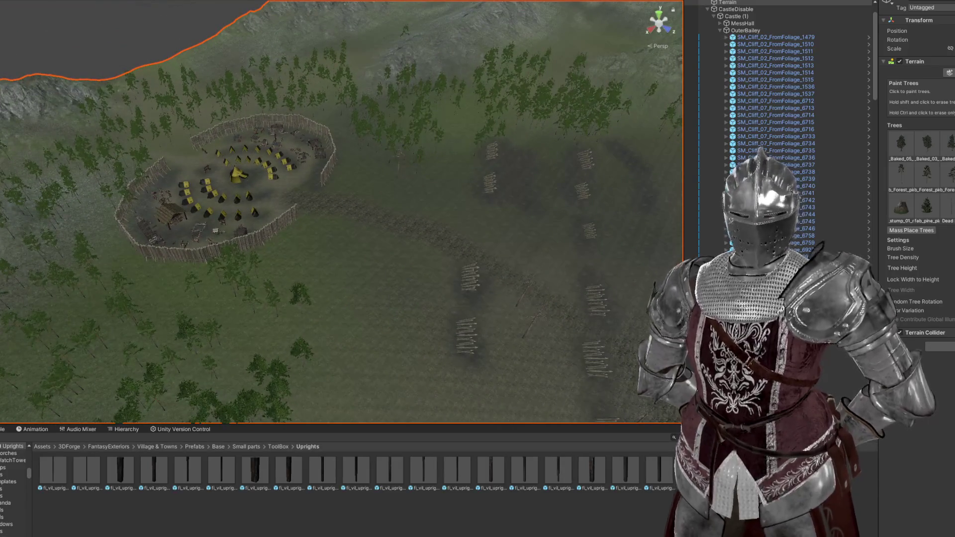
Step: Choose the third tree prototype for painting
mouse_move(503, 239)
left_mouse_down()
mouse_move(369, 250)
mouse_move(420, 190)
mouse_move(522, 203)
mouse_move(454, 241)
mouse_move(417, 149)
mouse_move(448, 144)
mouse_move(450, 95)
mouse_move(461, 88)
left_mouse_up()
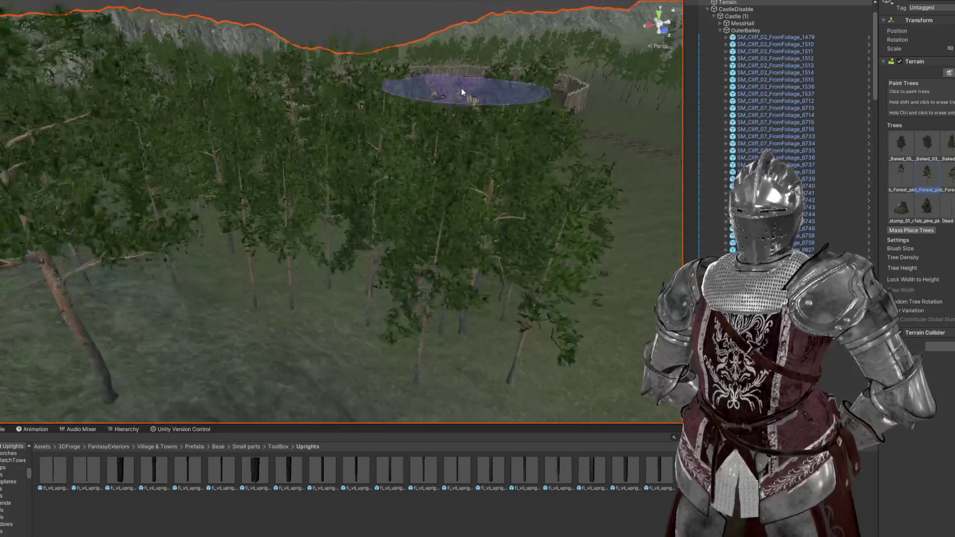
left_click(949, 174)
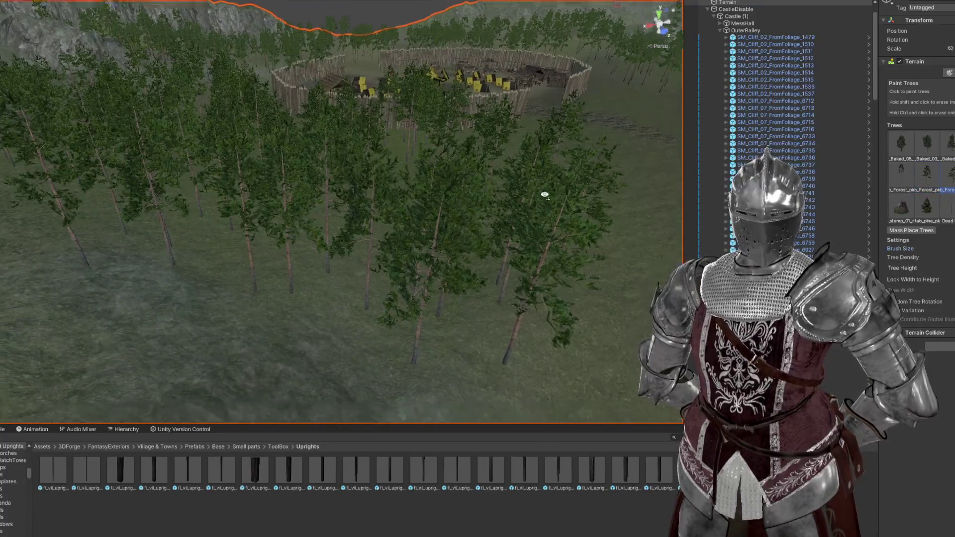
scroll(462, 220, "up", 5)
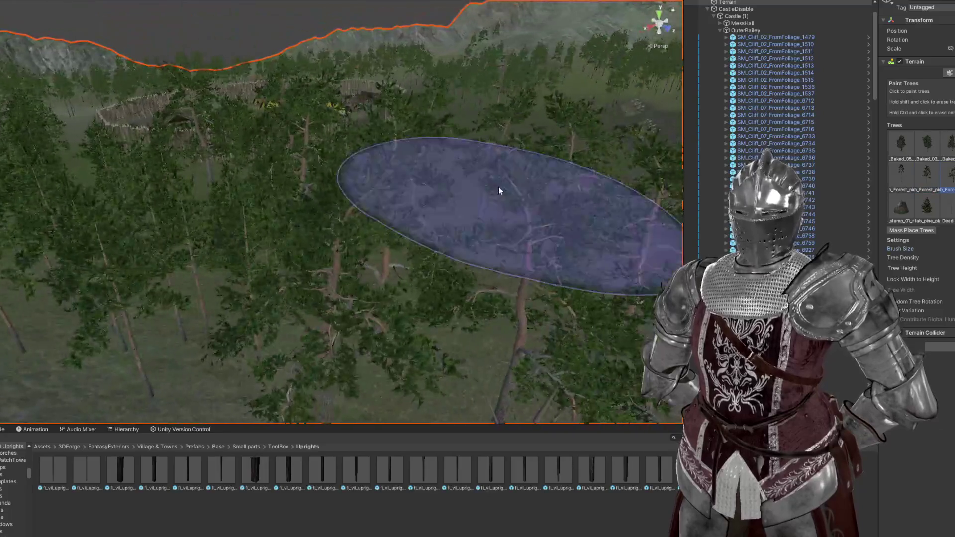
scroll(498, 188, "down", 3)
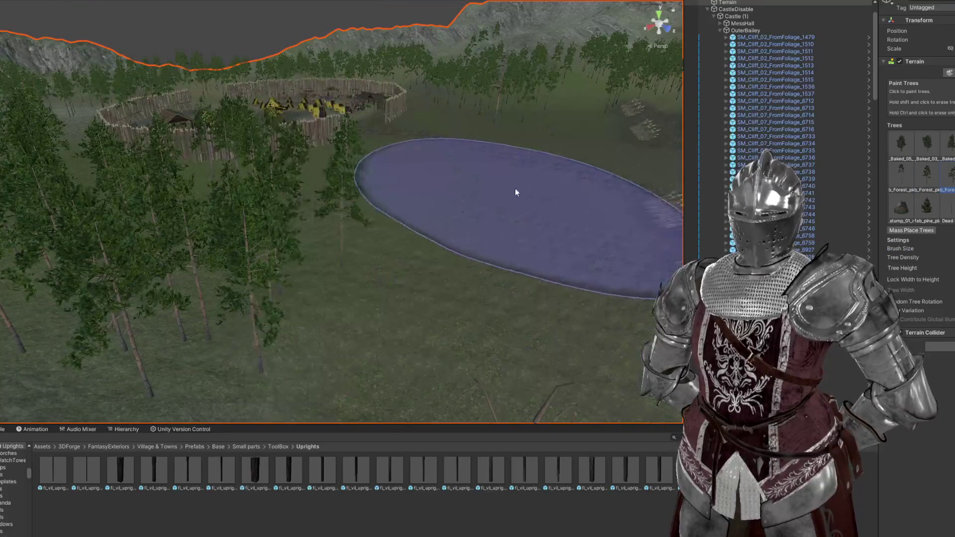
Step: Orbit above the walled camp and forest to survey the tree coverage
left_click_drag(515, 192, 438, 235)
mouse_move(192, 284)
left_mouse_down()
mouse_move(432, 257)
mouse_move(286, 197)
left_mouse_up()
scroll(285, 197, "down", 2)
scroll(336, 193, "up", 2)
scroll(337, 193, "down", 2)
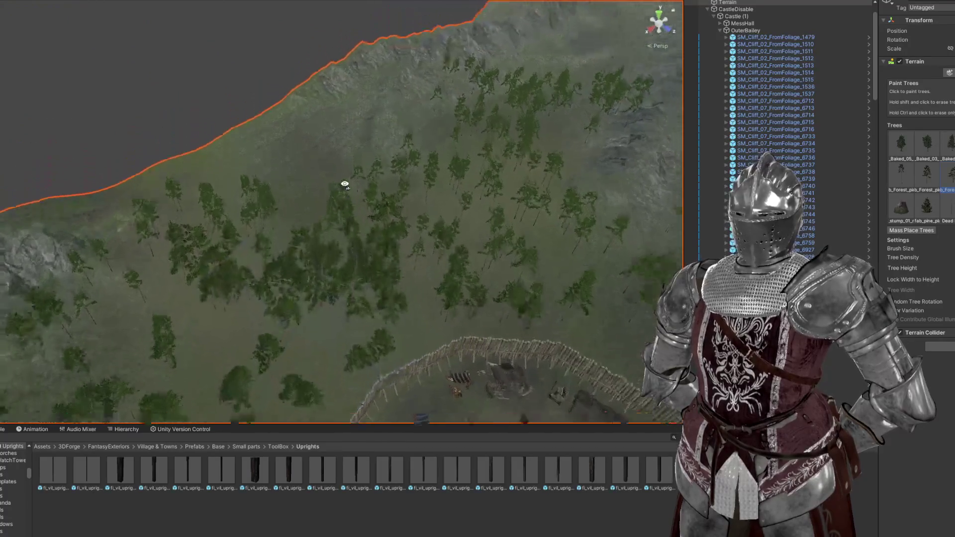
scroll(299, 163, "up", 3)
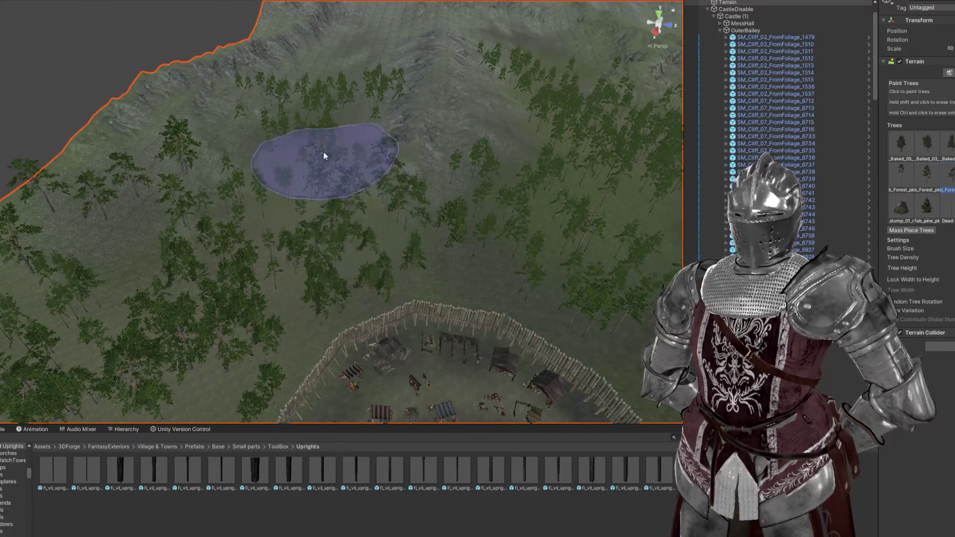
scroll(324, 155, "down", 2)
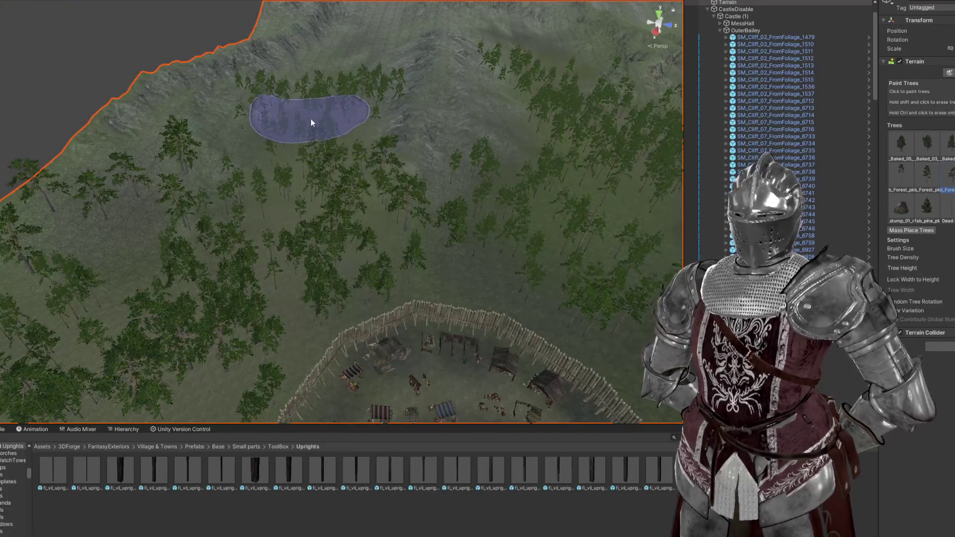
left_click_drag(312, 121, 411, 142)
scroll(354, 247, "up", 2)
mouse_move(354, 247)
left_mouse_down()
mouse_move(365, 245)
mouse_move(318, 179)
left_mouse_up()
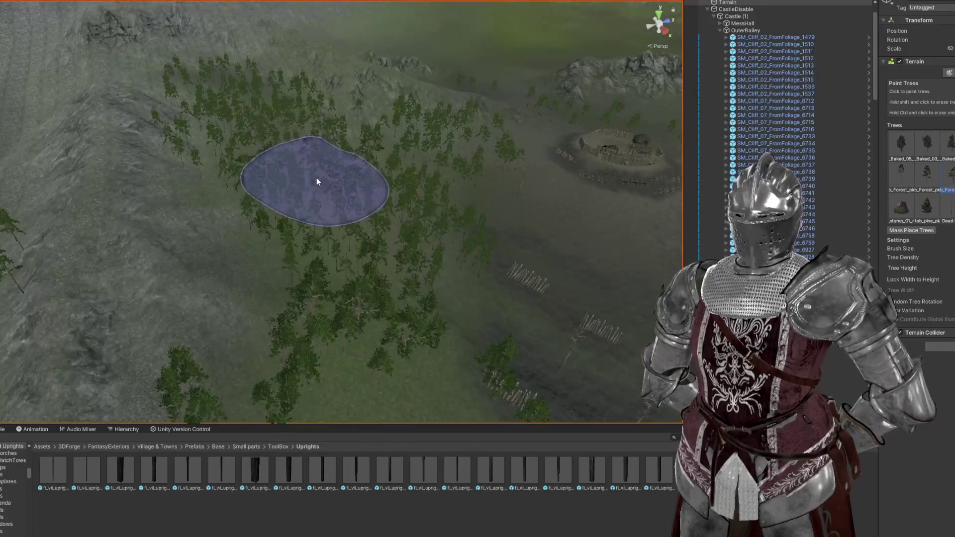
scroll(326, 207, "up", 2)
scroll(446, 165, "up", 2)
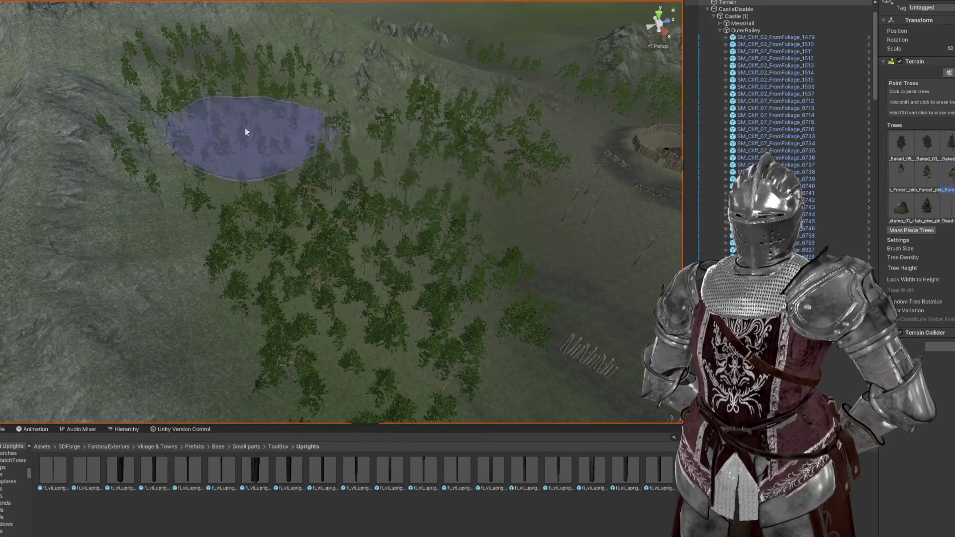
scroll(256, 196, "up", 1)
Step: Paint trees down the hillside facing the hill fort and palisades
mouse_move(256, 196)
left_mouse_down()
mouse_move(367, 186)
mouse_move(231, 228)
left_mouse_up()
mouse_move(550, 259)
left_mouse_down()
mouse_move(482, 198)
mouse_move(414, 199)
mouse_move(411, 235)
left_mouse_up()
left_click_drag(278, 191, 447, 200)
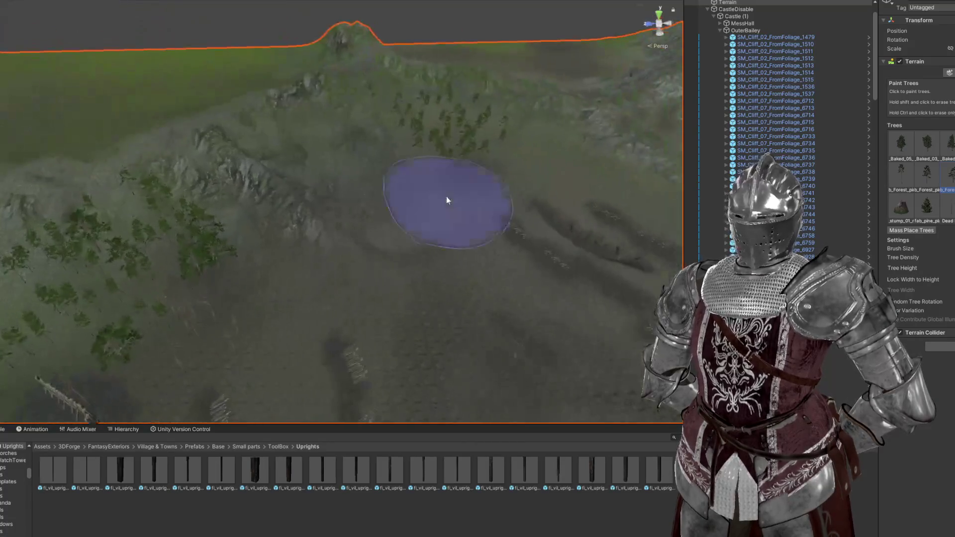
left_click_drag(429, 152, 384, 207)
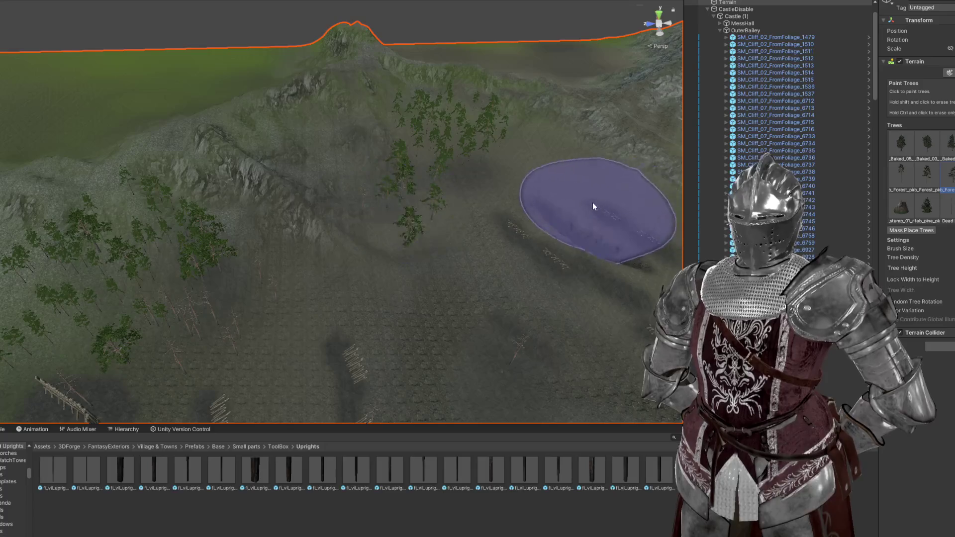
left_click(379, 214)
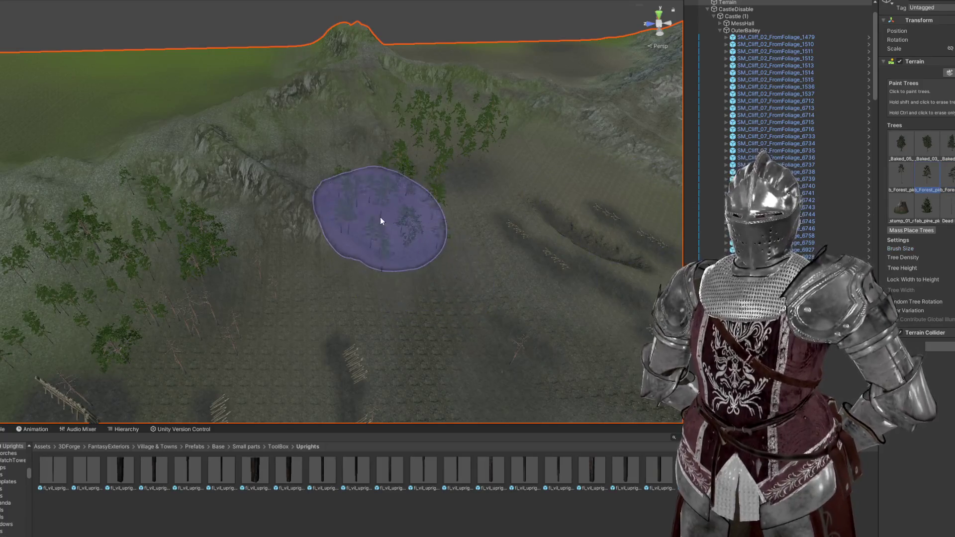
Step: Switch to a different forest tree prototype and frame the hill beside the walled camp
left_click(901, 180)
left_click_drag(363, 202, 453, 185)
scroll(455, 194, "up", 3)
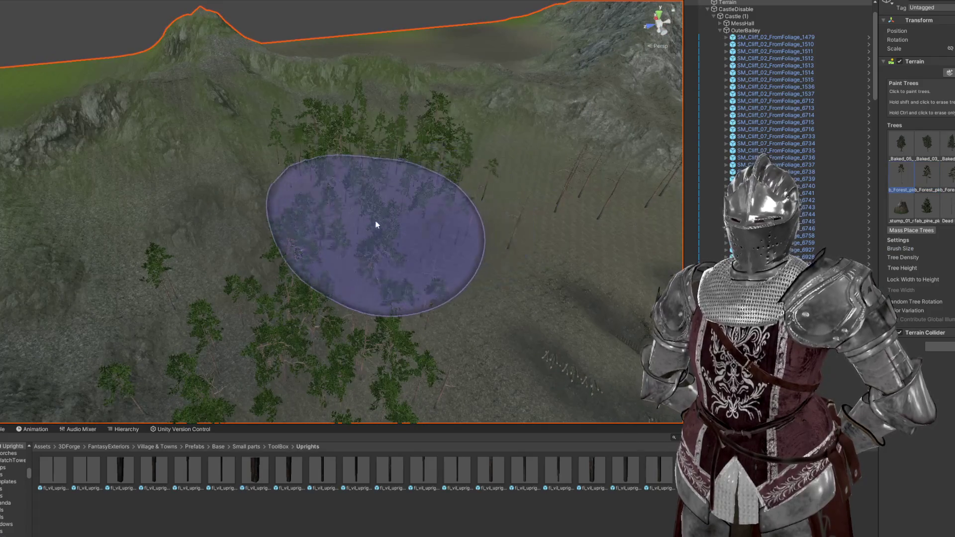
scroll(398, 214, "up", 3)
left_click_drag(329, 221, 422, 211)
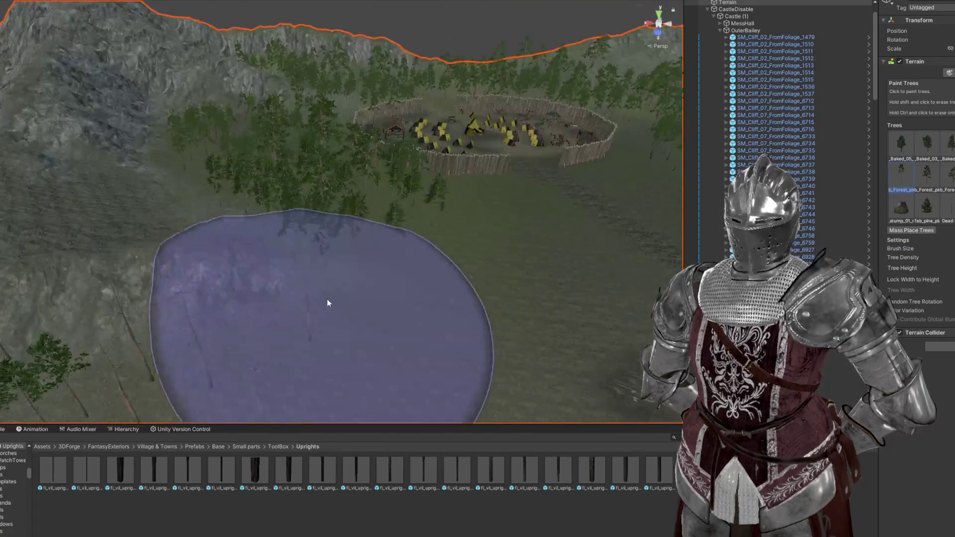
mouse_move(247, 271)
left_mouse_down()
mouse_move(397, 217)
mouse_move(362, 219)
left_mouse_up()
scroll(380, 246, "up", 3)
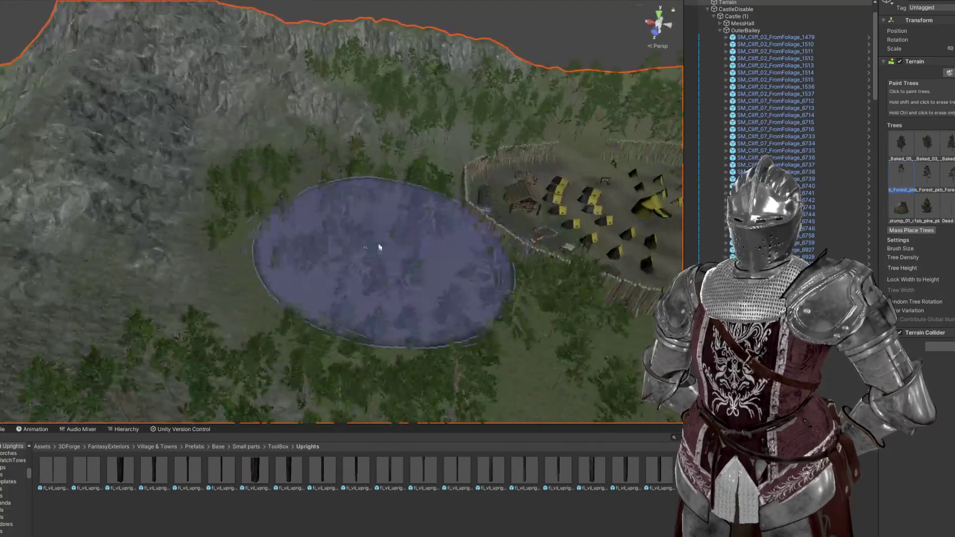
left_click_drag(297, 252, 402, 231)
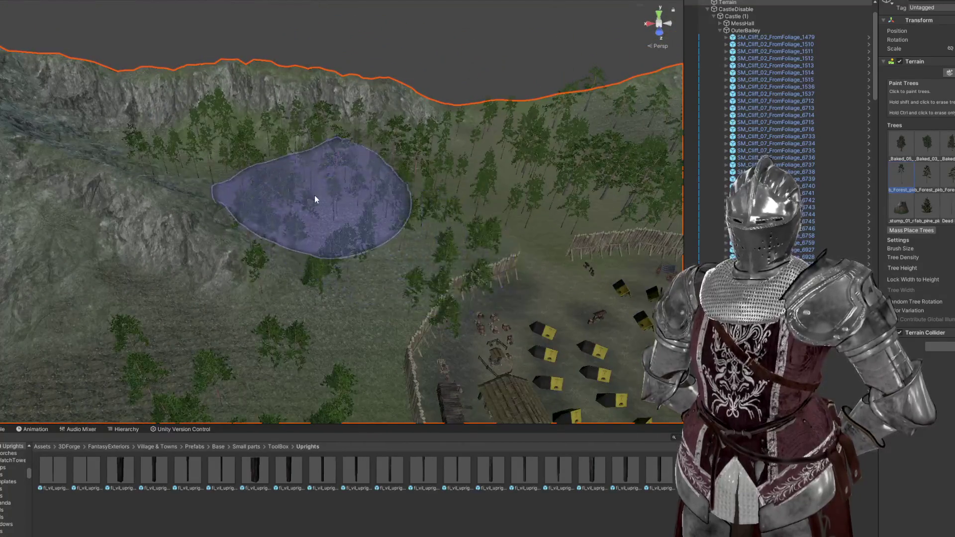
mouse_move(526, 174)
left_mouse_down()
mouse_move(438, 179)
mouse_move(359, 222)
left_mouse_up()
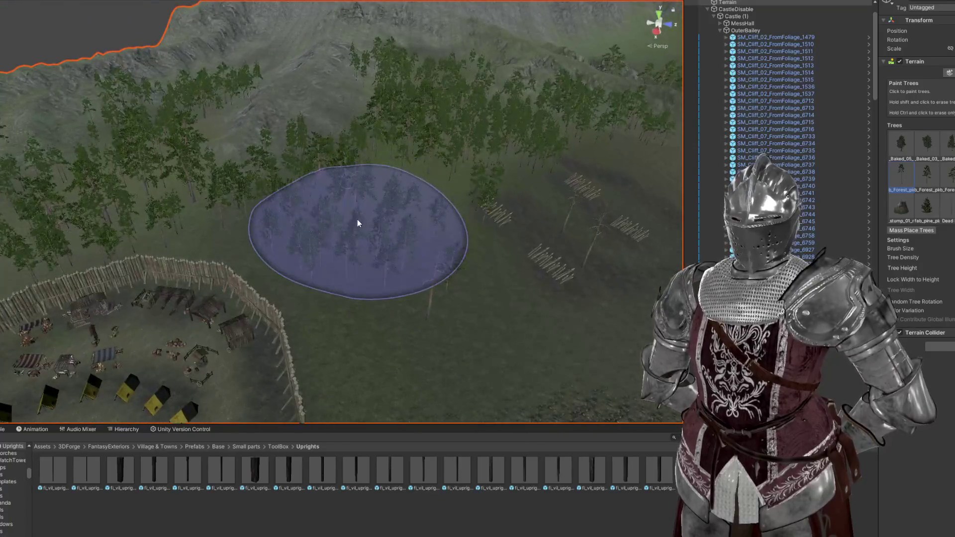
Step: Survey the forested hillside, rotating to a near top-down view of the trees
scroll(358, 222, "up", 3)
left_click_drag(290, 215, 471, 280)
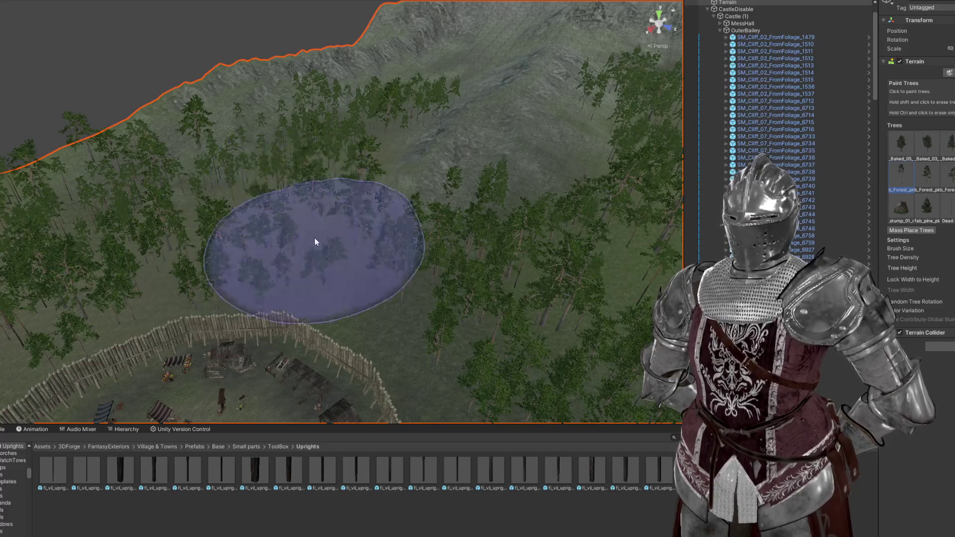
scroll(320, 204, "up", 5)
scroll(305, 269, "up", 2)
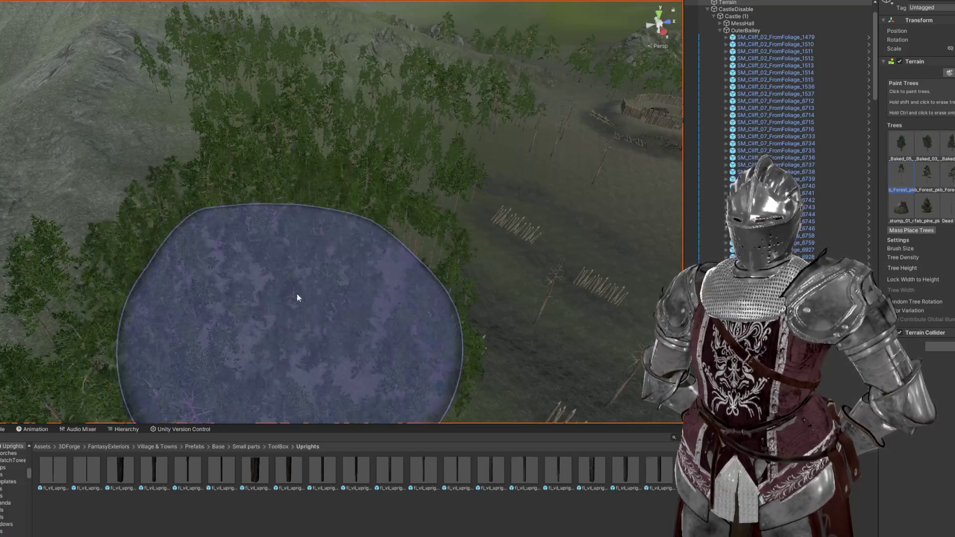
scroll(263, 274, "down", 2)
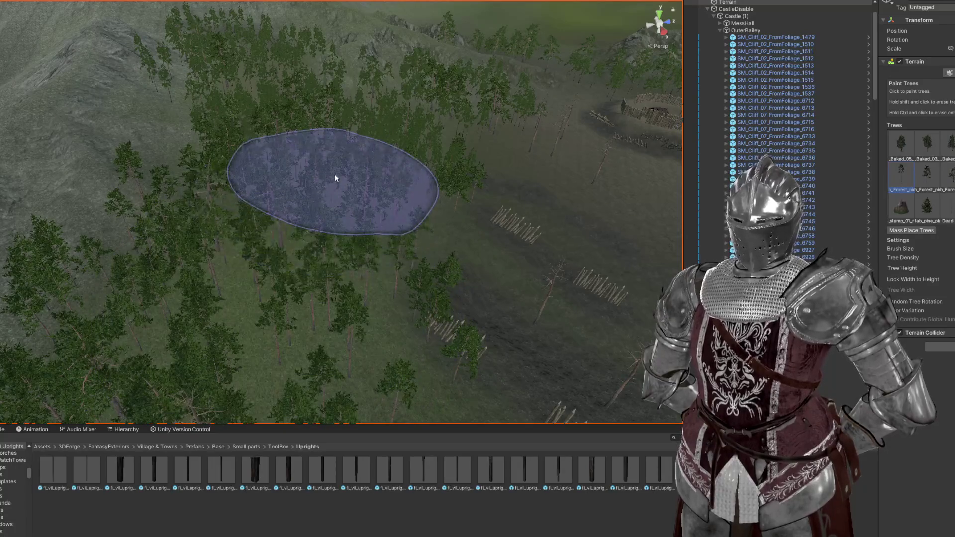
scroll(334, 174, "up", 4)
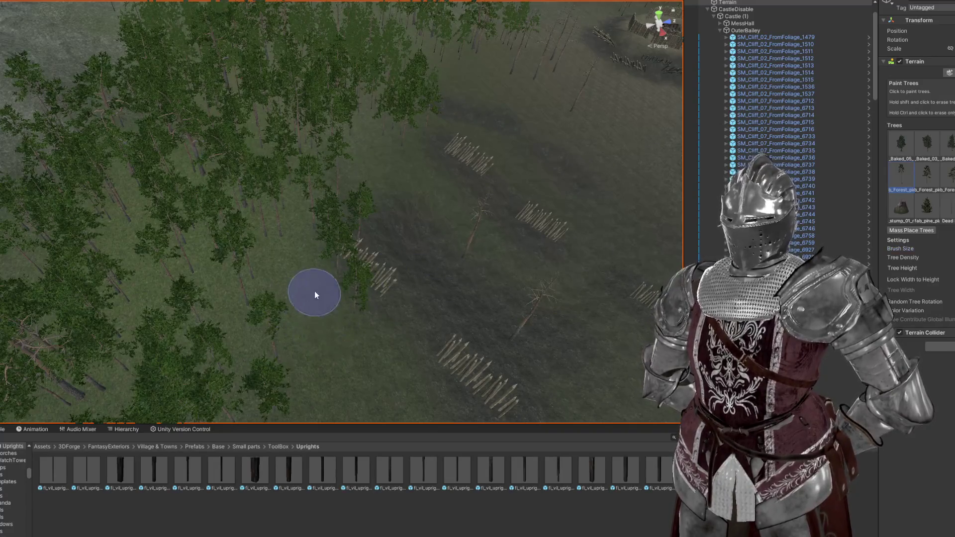
scroll(351, 263, "down", 3)
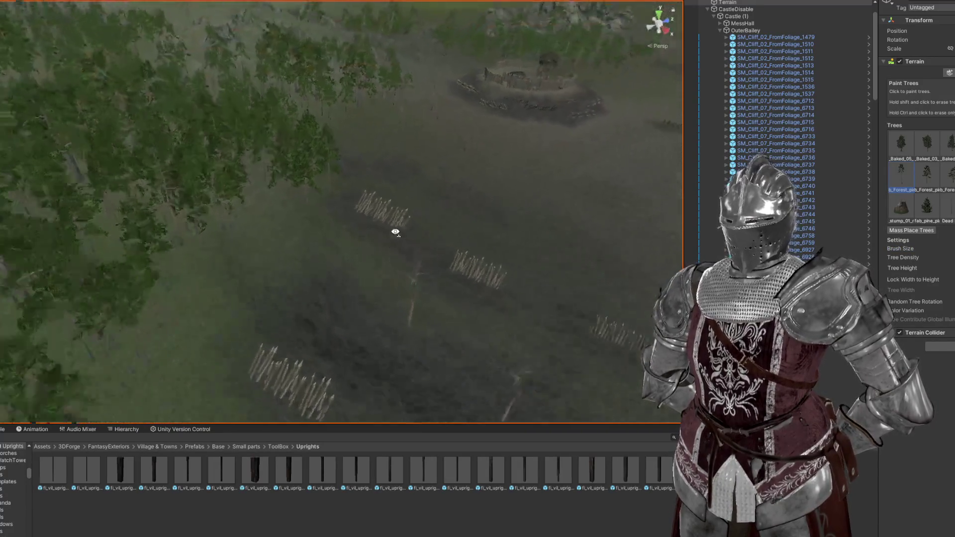
mouse_move(497, 283)
left_mouse_down()
mouse_move(457, 304)
mouse_move(396, 255)
mouse_move(339, 249)
mouse_move(337, 267)
left_mouse_up()
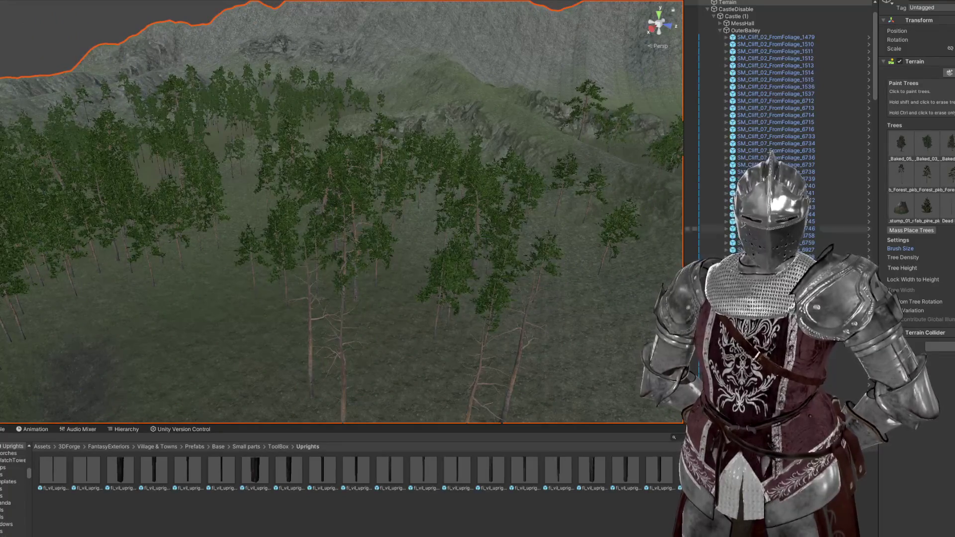
scroll(290, 320, "up", 5)
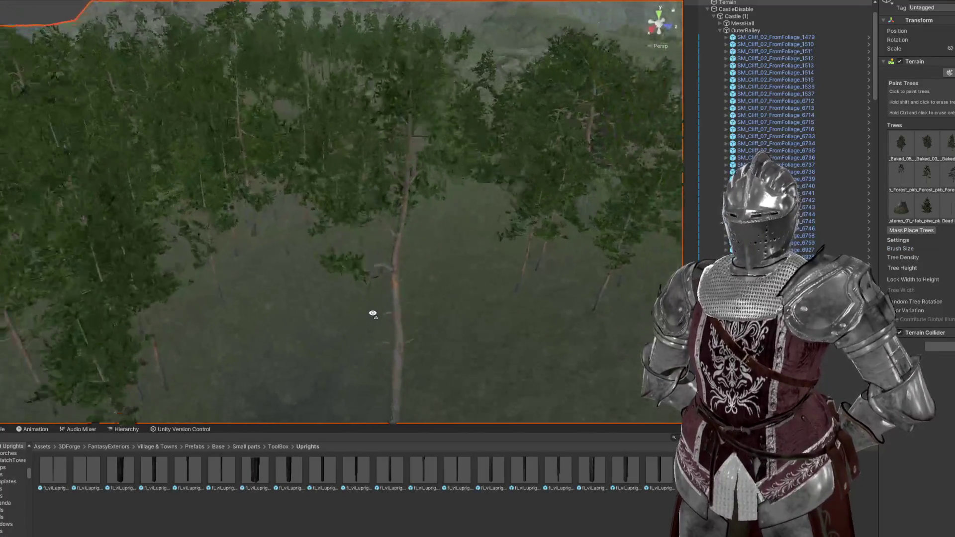
left_click_drag(526, 274, 298, 287)
Step: Inspect the cliffs, fences, fenced camp and forested slope from several angles
left_click_drag(467, 317, 408, 299)
mouse_move(512, 245)
left_mouse_down()
mouse_move(433, 207)
mouse_move(492, 238)
left_mouse_up()
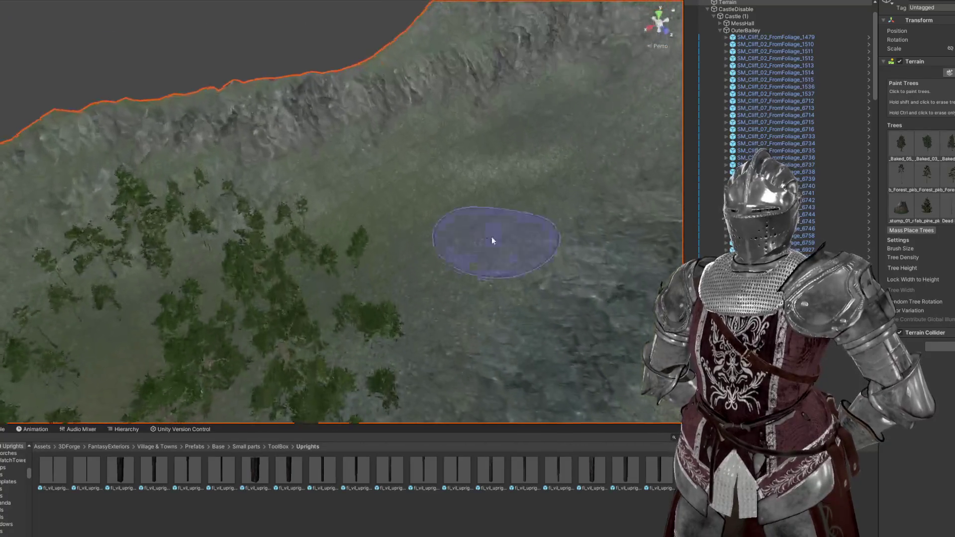
left_click_drag(501, 298, 381, 326)
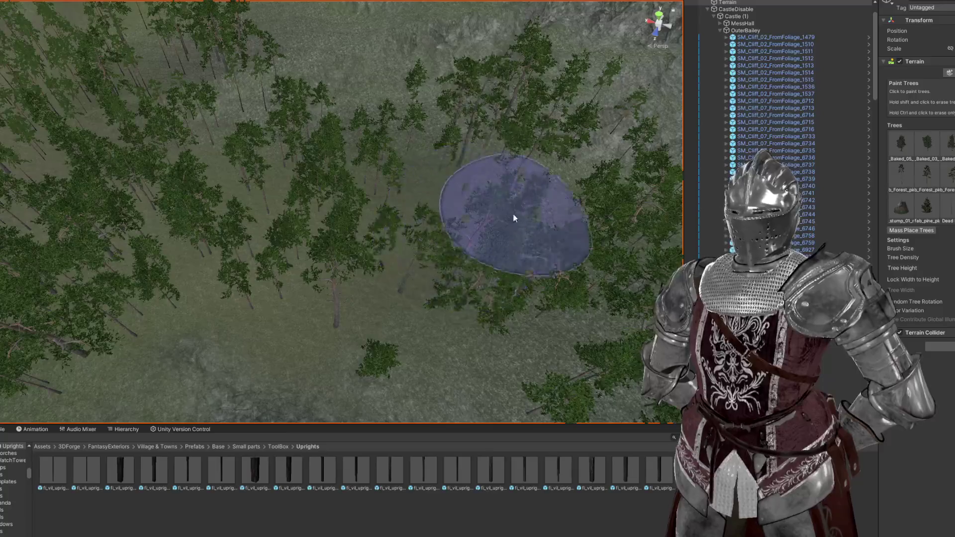
scroll(514, 218, "down", 5)
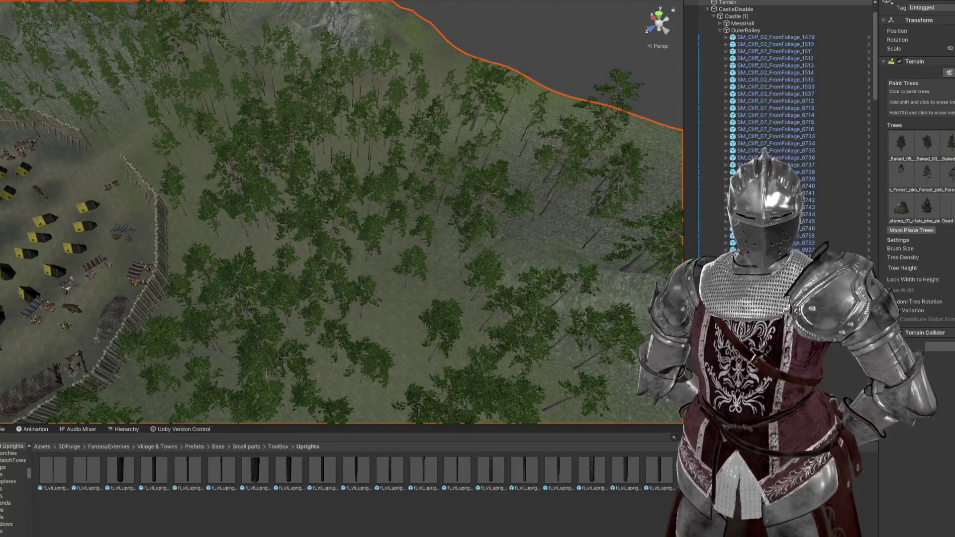
left_click_drag(527, 204, 390, 275)
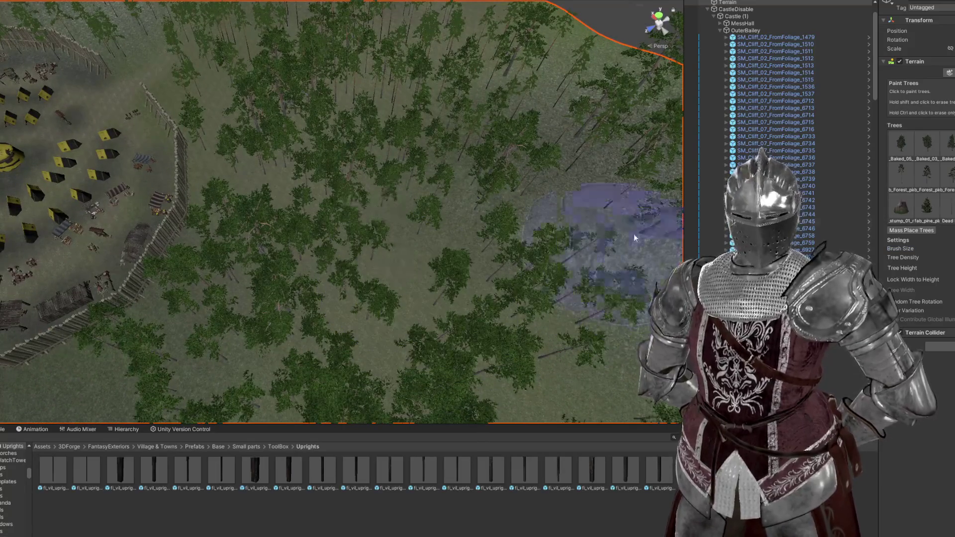
mouse_move(378, 288)
left_mouse_down()
mouse_move(465, 226)
mouse_move(465, 290)
mouse_move(431, 250)
mouse_move(393, 298)
mouse_move(437, 273)
mouse_move(406, 269)
mouse_move(411, 315)
mouse_move(314, 273)
left_mouse_up()
scroll(443, 279, "up", 5)
mouse_move(368, 292)
left_mouse_down()
mouse_move(382, 205)
mouse_move(446, 230)
mouse_move(466, 252)
left_mouse_up()
mouse_move(484, 204)
left_mouse_down()
mouse_move(508, 215)
mouse_move(473, 236)
left_mouse_up()
mouse_move(605, 296)
left_mouse_down()
mouse_move(410, 241)
mouse_move(420, 203)
mouse_move(430, 218)
mouse_move(373, 198)
mouse_move(331, 204)
left_mouse_up()
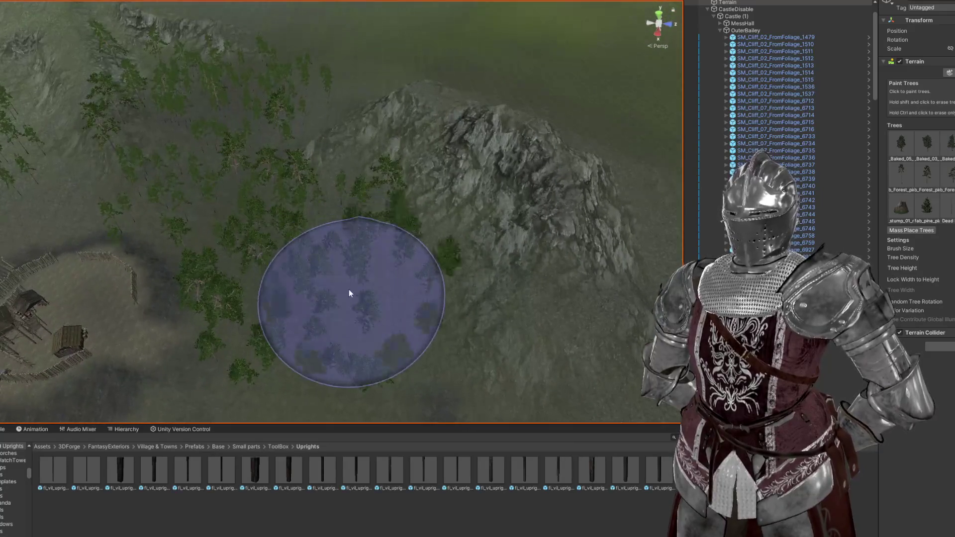
left_click_drag(424, 253, 353, 221)
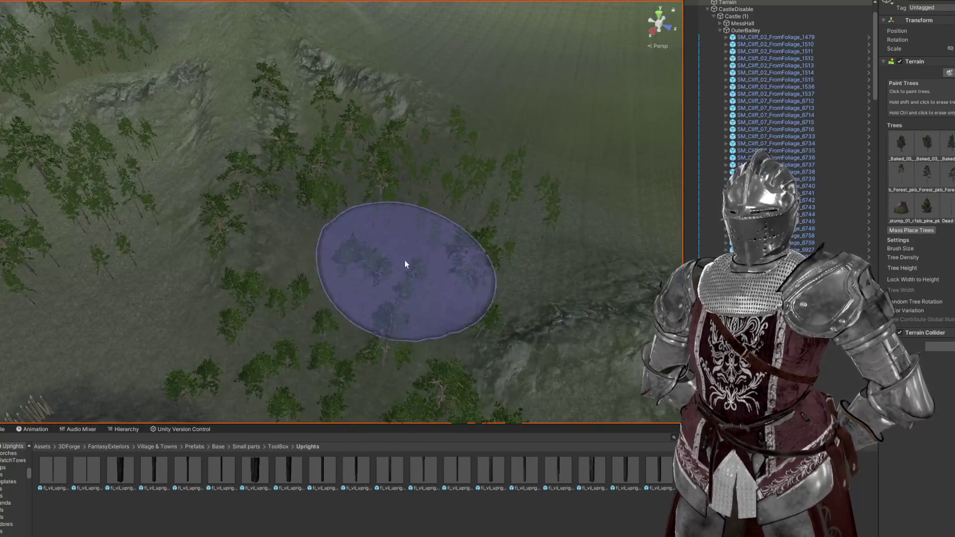
mouse_move(507, 268)
left_mouse_down()
mouse_move(396, 254)
mouse_move(423, 316)
mouse_move(512, 216)
mouse_move(413, 215)
mouse_move(435, 254)
left_mouse_up()
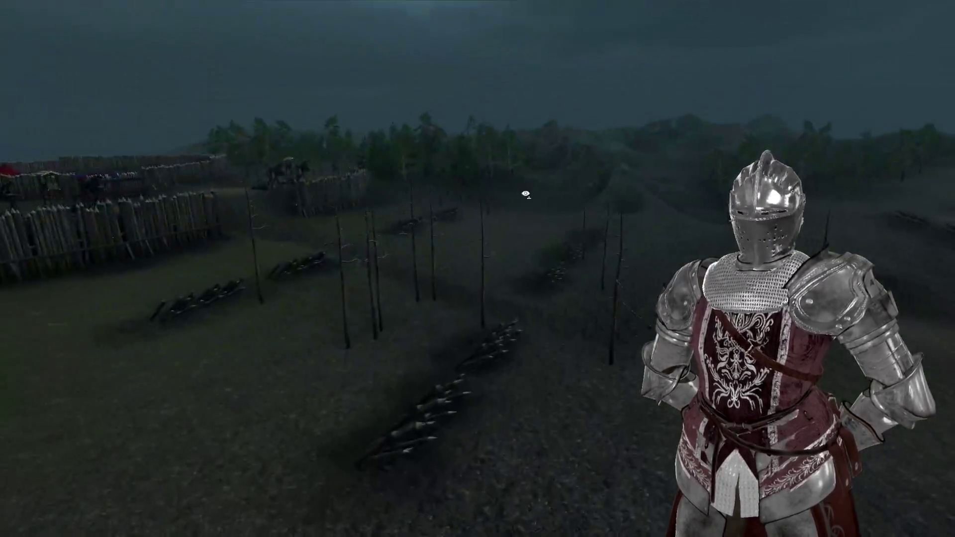
mouse_move(525, 194)
left_mouse_down()
mouse_move(685, 190)
mouse_move(584, 222)
mouse_move(603, 221)
mouse_move(508, 192)
mouse_move(461, 207)
mouse_move(499, 278)
mouse_move(397, 278)
mouse_move(524, 323)
mouse_move(401, 345)
mouse_move(352, 397)
mouse_move(166, 372)
mouse_move(580, 345)
mouse_move(420, 320)
mouse_move(401, 324)
mouse_move(622, 328)
mouse_move(557, 323)
left_mouse_up()
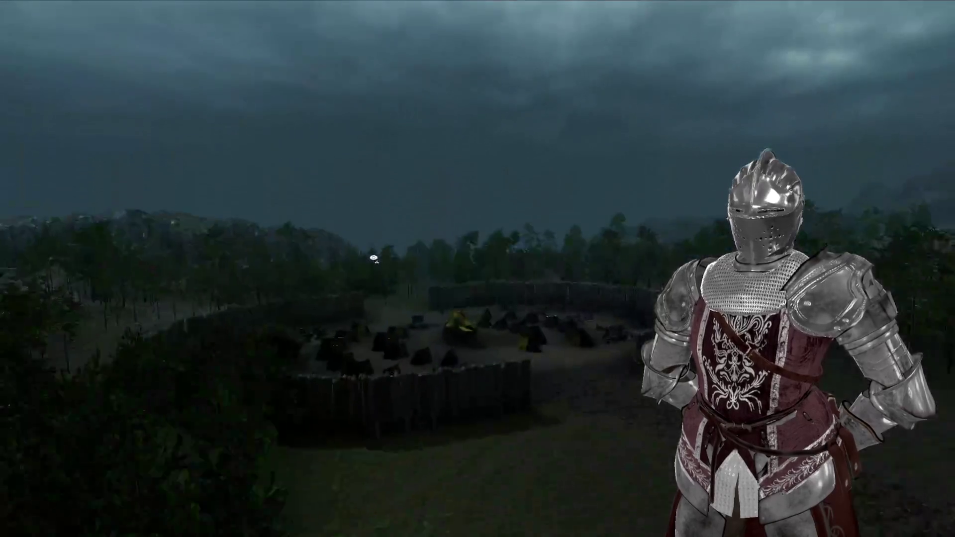
mouse_move(374, 258)
left_mouse_down()
mouse_move(320, 270)
mouse_move(332, 292)
mouse_move(301, 297)
mouse_move(397, 300)
left_mouse_up()
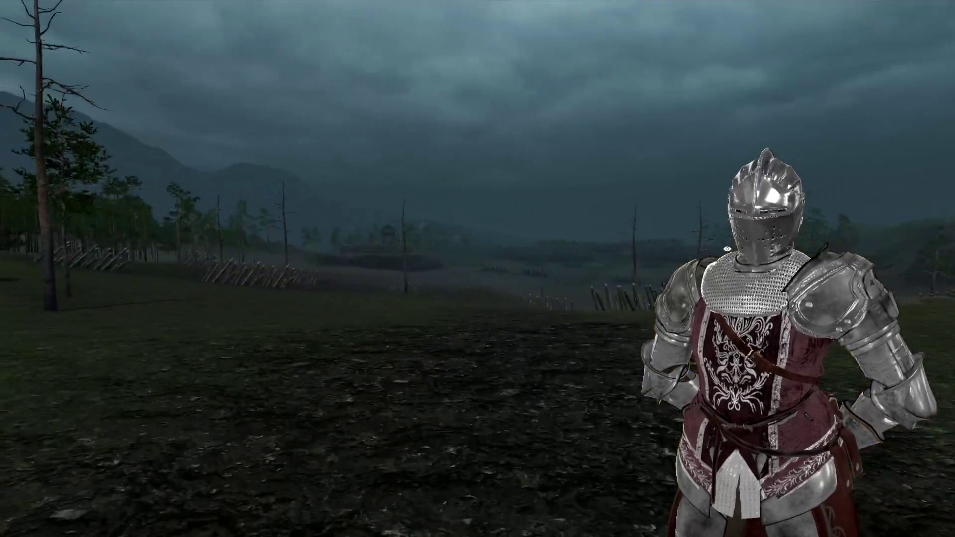
left_click_drag(728, 249, 624, 249)
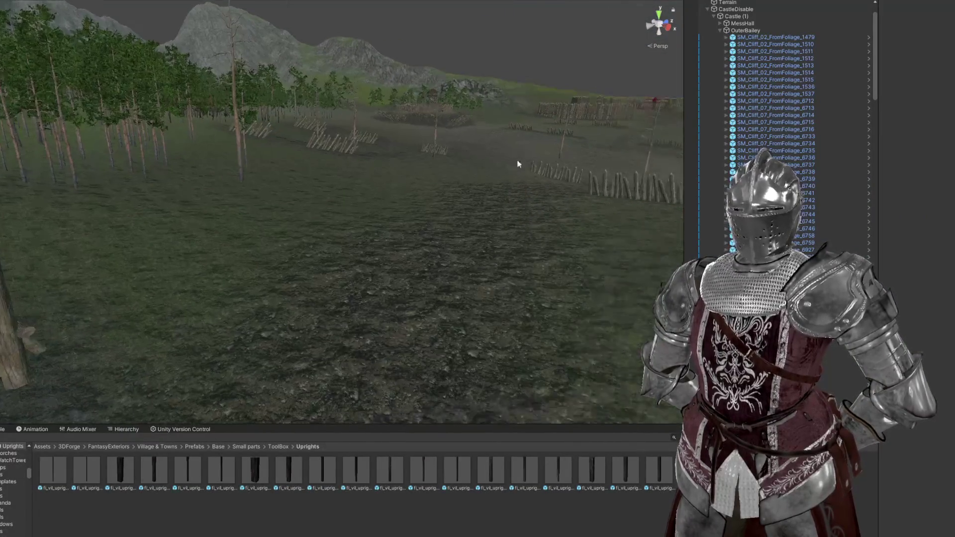
Step: Select the terrain and move past the castle to the sparser ground by the forest
left_click(435, 274)
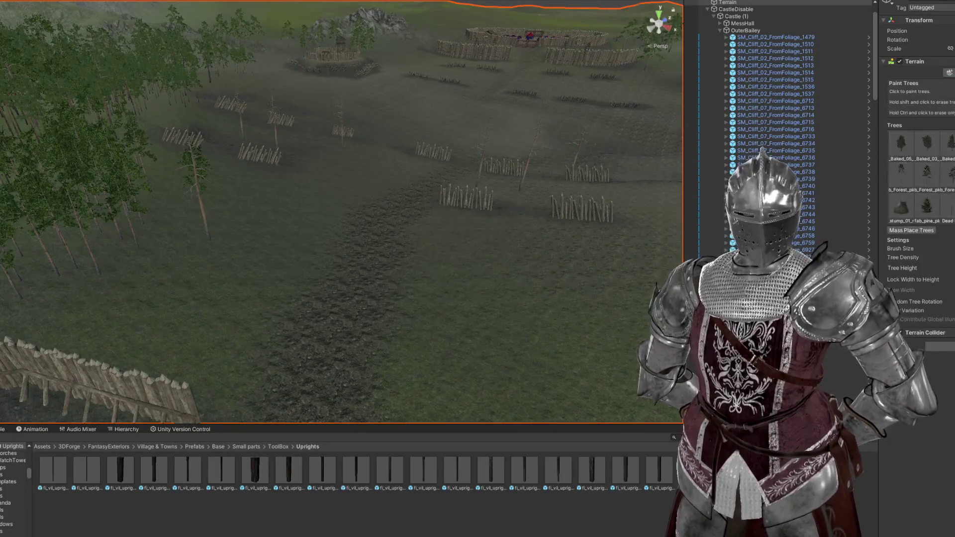
mouse_move(384, 306)
left_mouse_down()
mouse_move(321, 237)
mouse_move(113, 198)
mouse_move(580, 184)
mouse_move(507, 243)
mouse_move(362, 289)
mouse_move(315, 231)
mouse_move(273, 231)
mouse_move(408, 238)
mouse_move(189, 373)
left_mouse_up()
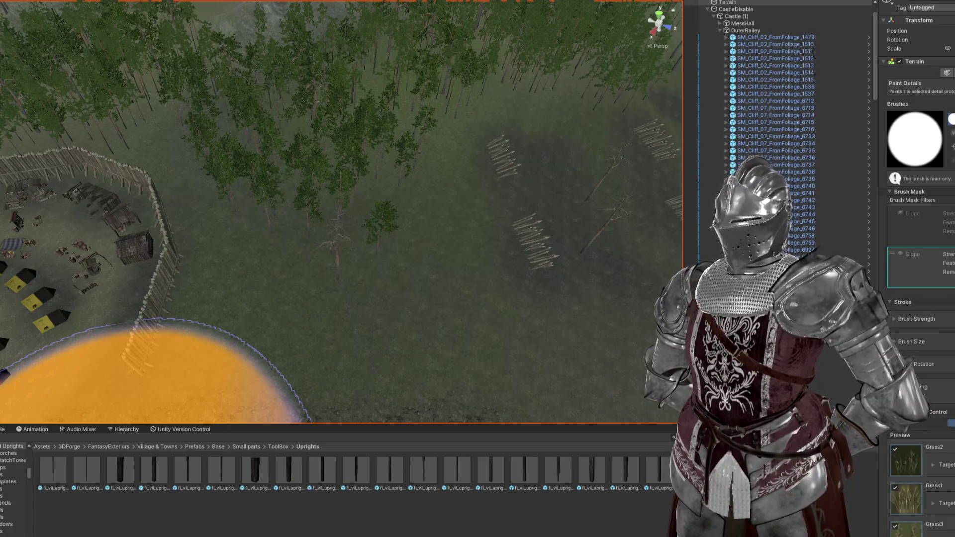
mouse_move(189, 373)
left_mouse_down()
mouse_move(228, 258)
mouse_move(291, 229)
mouse_move(274, 246)
mouse_move(294, 353)
mouse_move(311, 305)
mouse_move(337, 305)
mouse_move(647, 190)
left_mouse_up()
mouse_move(923, 134)
left_mouse_down()
mouse_move(515, 232)
mouse_move(314, 198)
mouse_move(362, 74)
left_mouse_up()
mouse_move(397, 154)
left_mouse_down()
mouse_move(478, 45)
mouse_move(216, 245)
left_mouse_up()
mouse_move(336, 177)
left_mouse_down()
mouse_move(420, 128)
mouse_move(243, 301)
mouse_move(122, 159)
left_mouse_up()
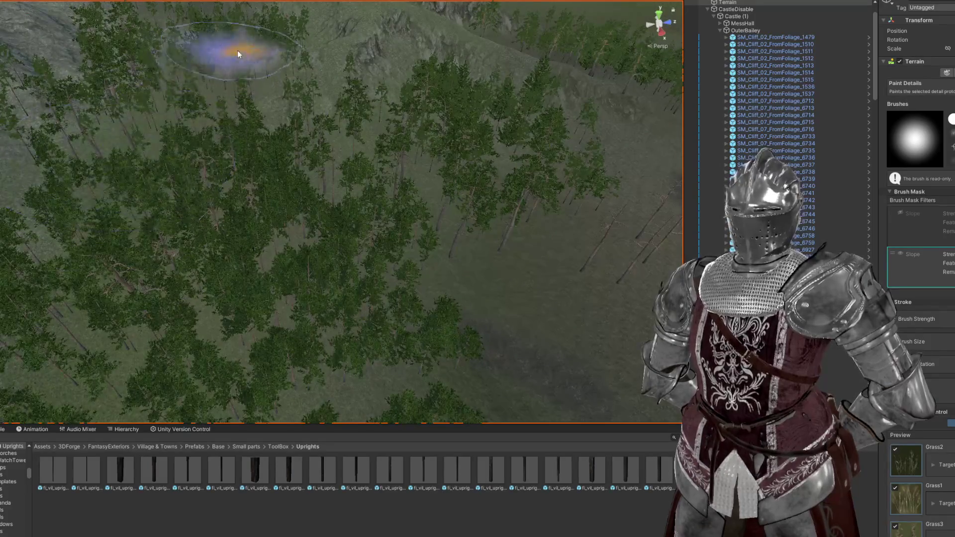
mouse_move(258, 229)
left_mouse_down()
mouse_move(375, 313)
mouse_move(358, 156)
mouse_move(516, 210)
mouse_move(373, 155)
mouse_move(267, 288)
mouse_move(458, 188)
mouse_move(416, 106)
mouse_move(309, 128)
mouse_move(214, 128)
mouse_move(284, 220)
left_mouse_up()
Step: Look low across the grassy terrain toward the fort on the horizon
mouse_move(386, 216)
left_mouse_down()
mouse_move(363, 170)
mouse_move(385, 182)
left_mouse_up()
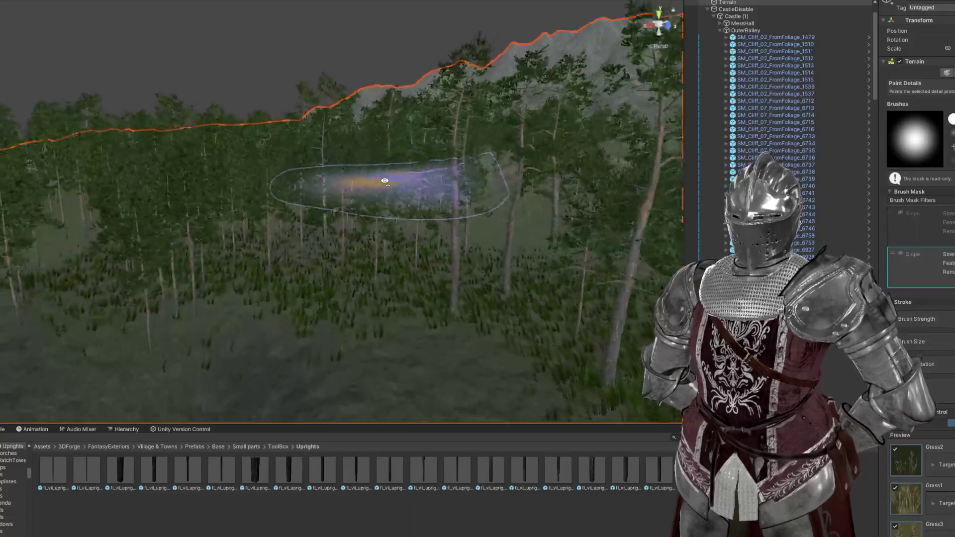
scroll(374, 233, "up", 3)
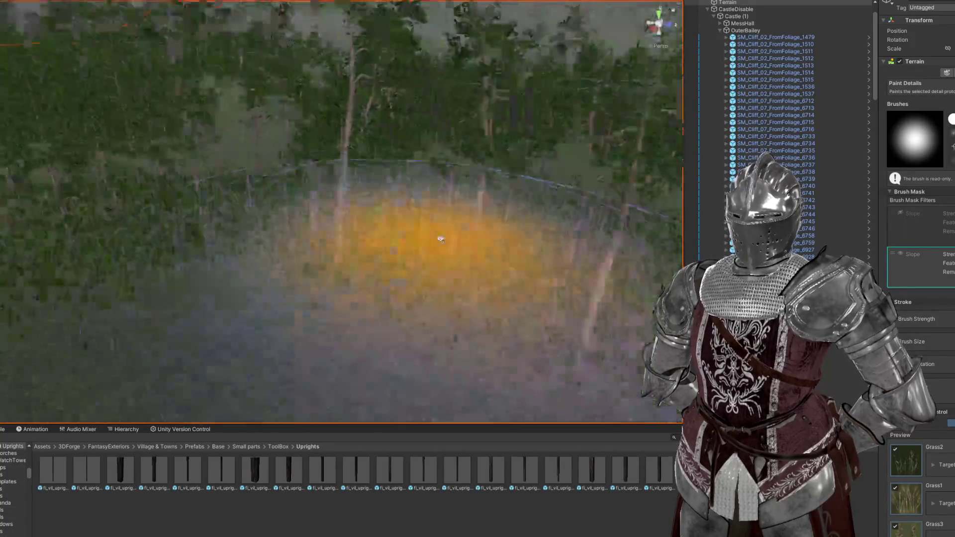
mouse_move(440, 239)
left_mouse_down()
mouse_move(476, 239)
mouse_move(470, 187)
mouse_move(315, 178)
mouse_move(348, 166)
left_mouse_up()
scroll(305, 211, "up", 3)
scroll(264, 183, "down", 4)
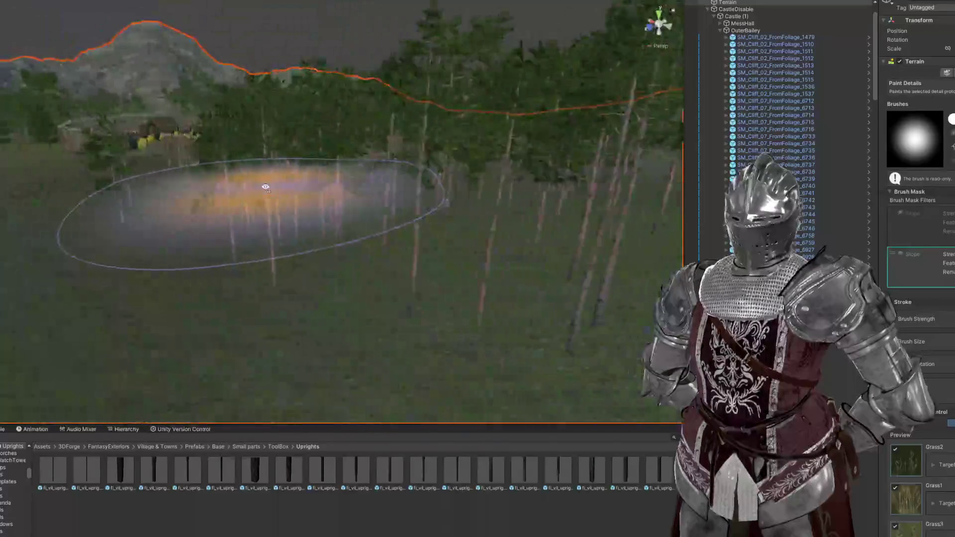
left_click_drag(265, 183, 261, 158)
scroll(277, 181, "up", 3)
scroll(198, 160, "down", 3)
Step: Look down on the fort and surrounding terrain, then drop to a low angle
left_click_drag(199, 160, 416, 234)
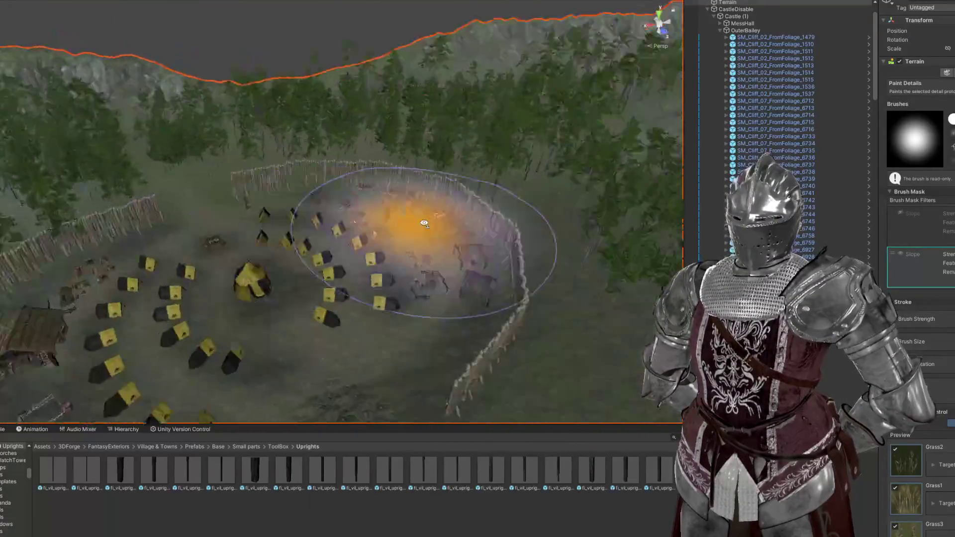
scroll(559, 211, "up", 4)
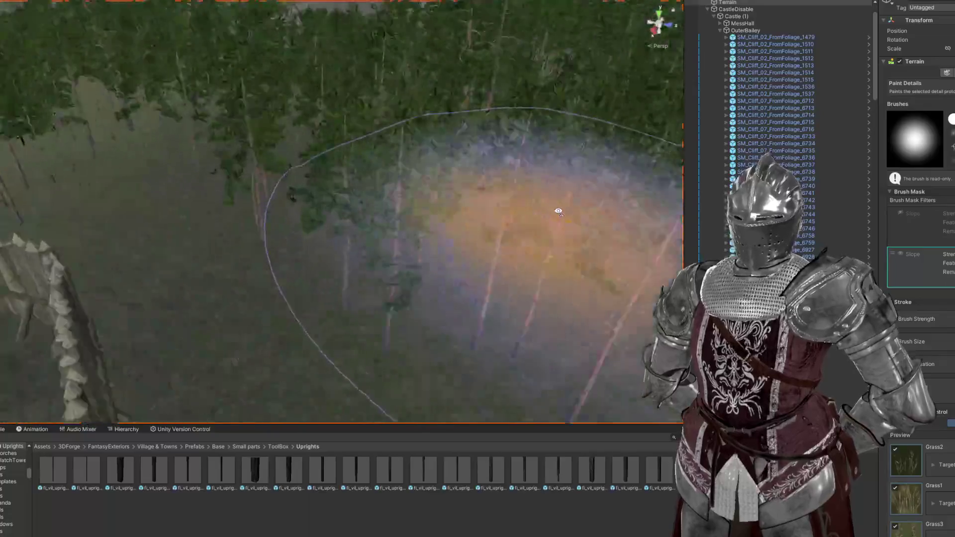
scroll(558, 211, "down", 3)
mouse_move(558, 188)
left_mouse_down()
mouse_move(480, 213)
mouse_move(315, 224)
mouse_move(395, 213)
mouse_move(426, 224)
mouse_move(457, 289)
left_mouse_up()
scroll(323, 228, "up", 3)
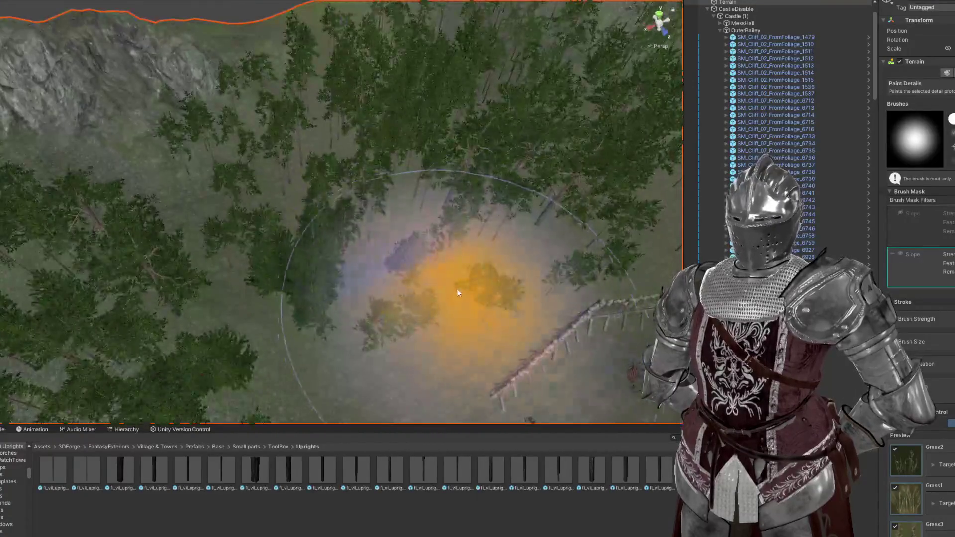
scroll(452, 164, "up", 3)
scroll(452, 164, "down", 3)
mouse_move(438, 128)
left_mouse_down()
mouse_move(426, 86)
mouse_move(442, 114)
mouse_move(362, 96)
left_mouse_up()
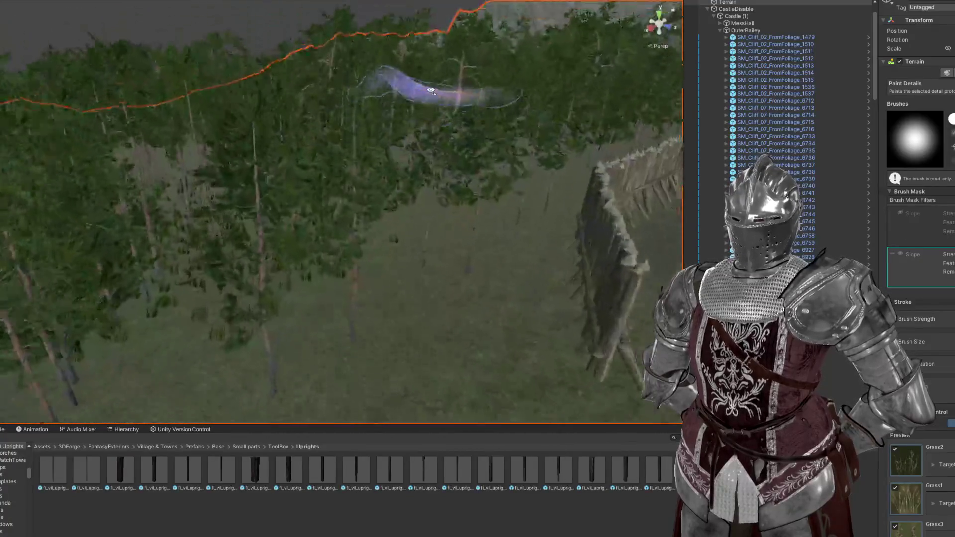
scroll(442, 114, "down", 3)
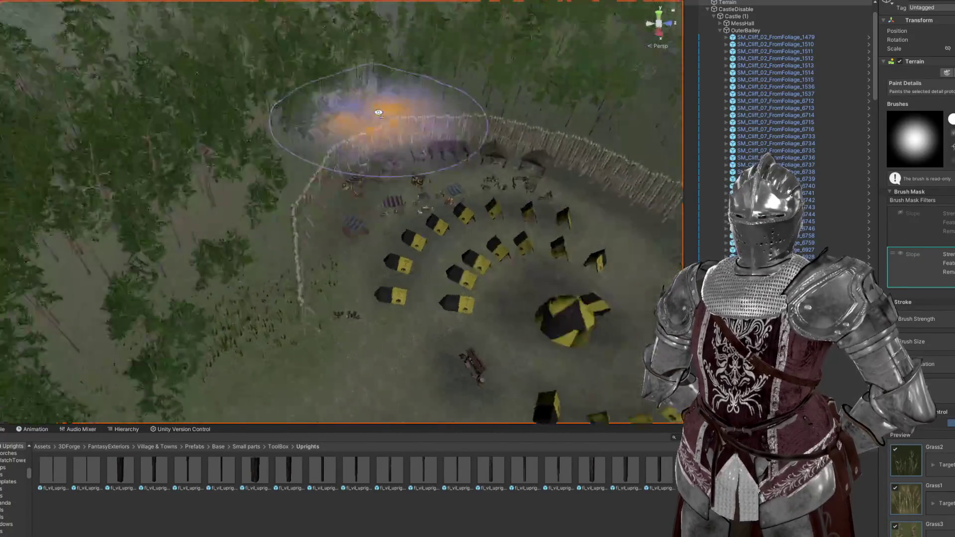
scroll(342, 137, "up", 3)
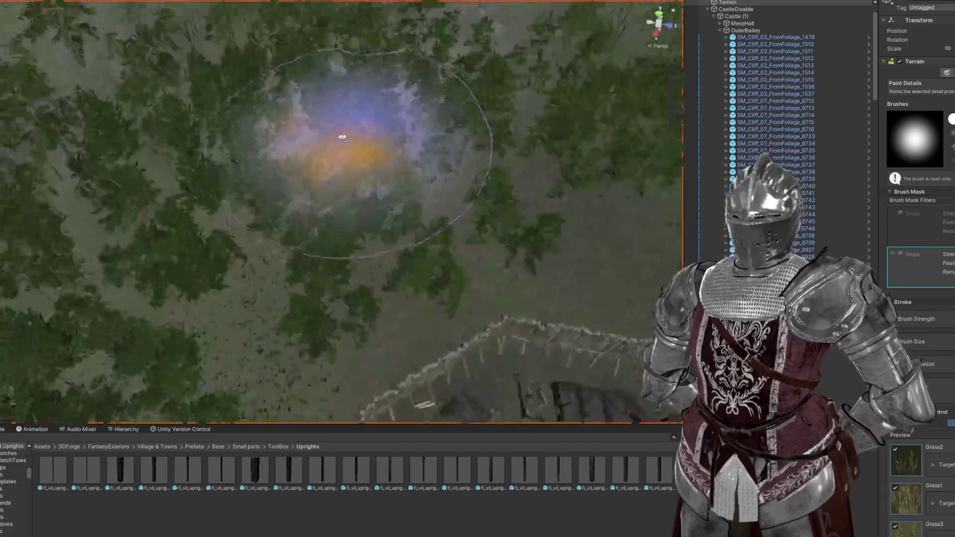
scroll(342, 137, "down", 3)
Step: Check the painted grass over the fence and camp, ending facing the palisade
mouse_move(395, 267)
left_mouse_down()
mouse_move(437, 186)
mouse_move(342, 214)
left_mouse_up()
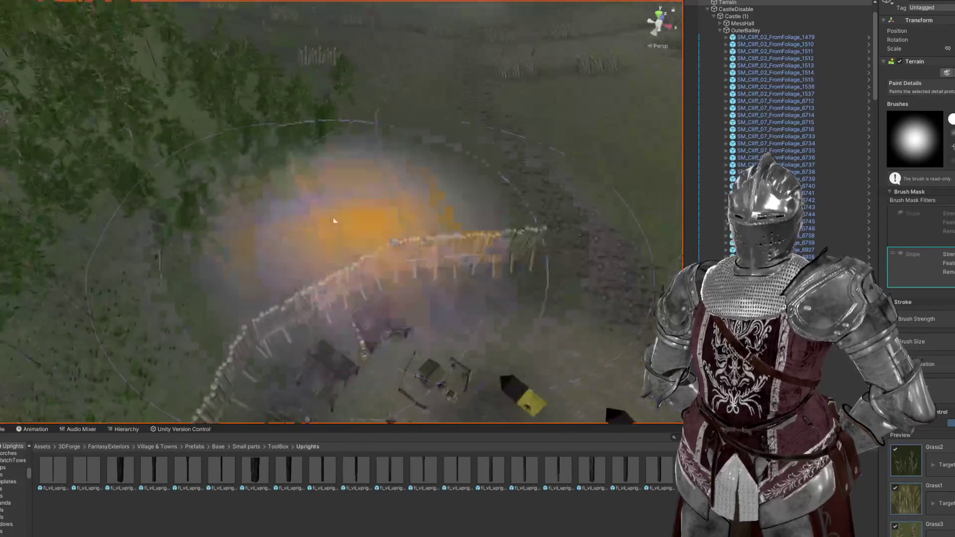
scroll(346, 141, "up", 2)
mouse_move(346, 140)
left_mouse_down()
mouse_move(501, 154)
mouse_move(334, 170)
mouse_move(456, 160)
mouse_move(485, 185)
mouse_move(376, 249)
mouse_move(335, 128)
left_mouse_up()
scroll(334, 124, "up", 3)
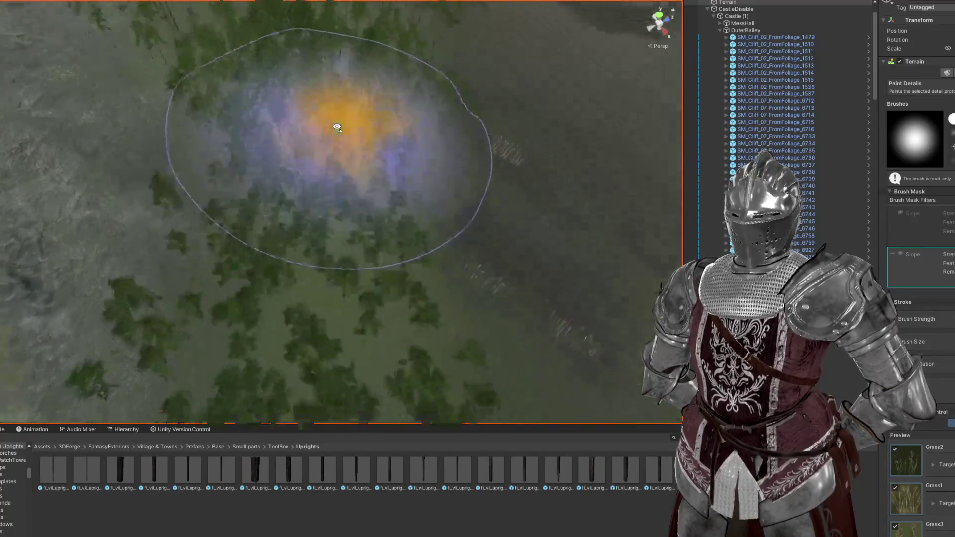
mouse_move(323, 254)
left_mouse_down()
mouse_move(524, 148)
mouse_move(430, 209)
mouse_move(288, 91)
mouse_move(341, 128)
mouse_move(250, 179)
mouse_move(303, 250)
mouse_move(335, 196)
mouse_move(141, 238)
mouse_move(388, 122)
mouse_move(554, 298)
mouse_move(284, 294)
left_mouse_up()
scroll(341, 128, "down", 3)
scroll(411, 306, "up", 3)
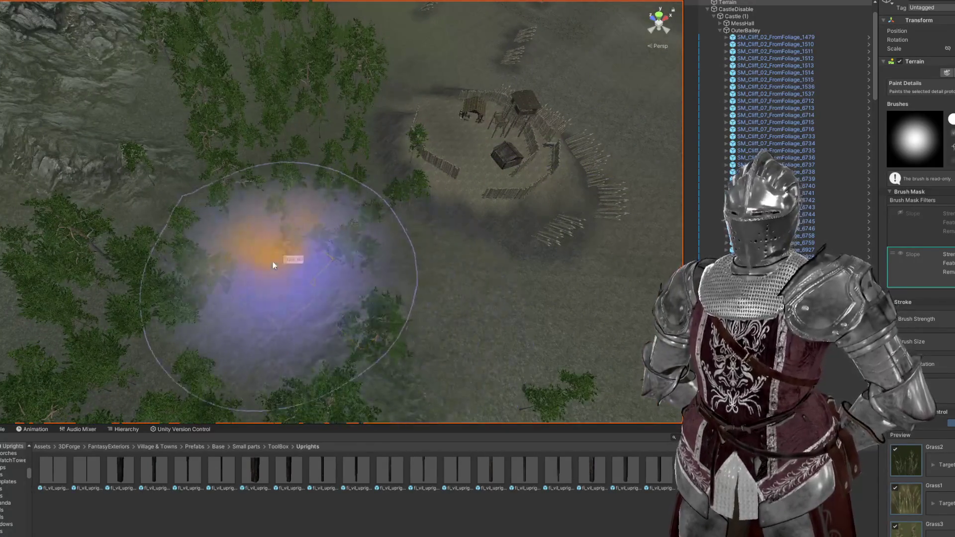
scroll(287, 28, "down", 5)
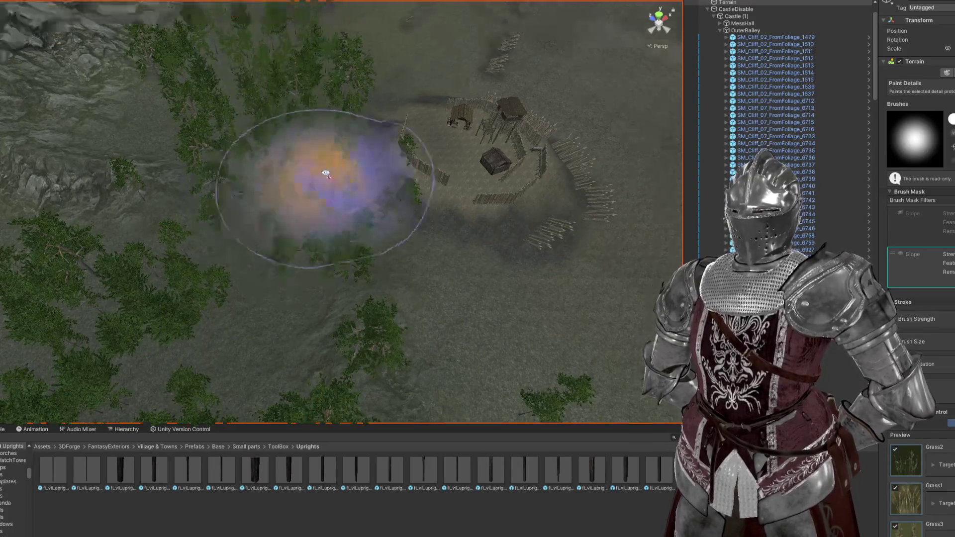
scroll(320, 128, "up", 5)
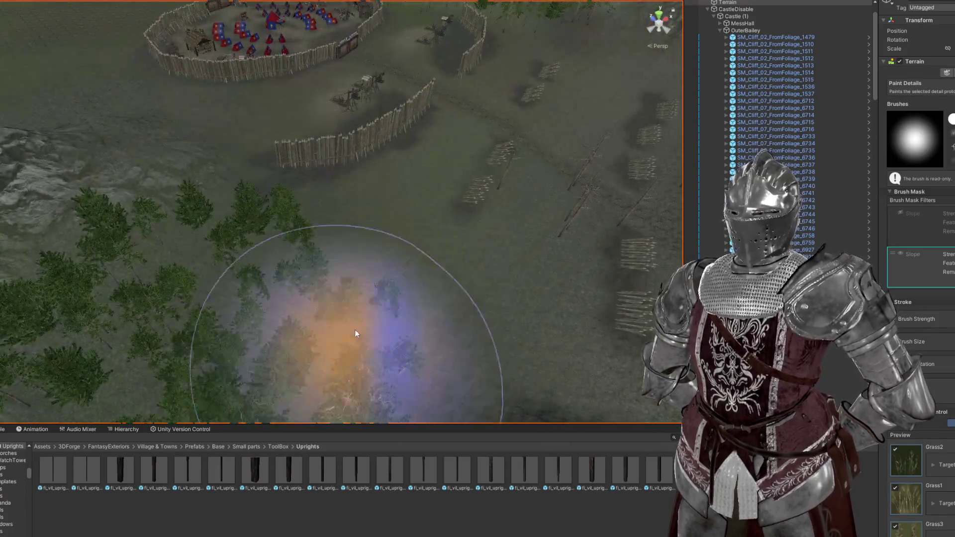
mouse_move(355, 332)
left_mouse_down()
mouse_move(435, 273)
mouse_move(346, 266)
mouse_move(199, 226)
mouse_move(381, 240)
mouse_move(375, 234)
left_mouse_up()
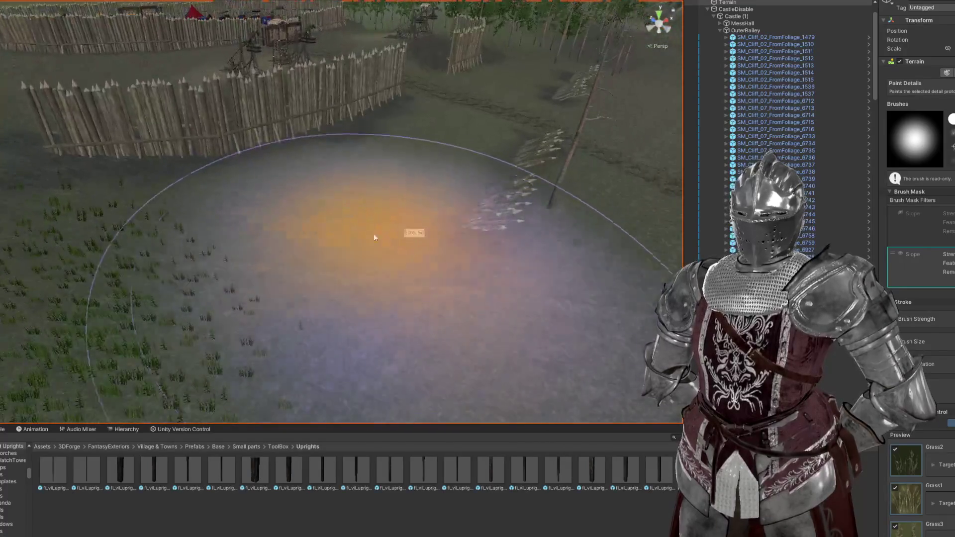
Step: Turn off the second Slope brush-mask filter and paint grass across the wide field
scroll(330, 249, "down", 3)
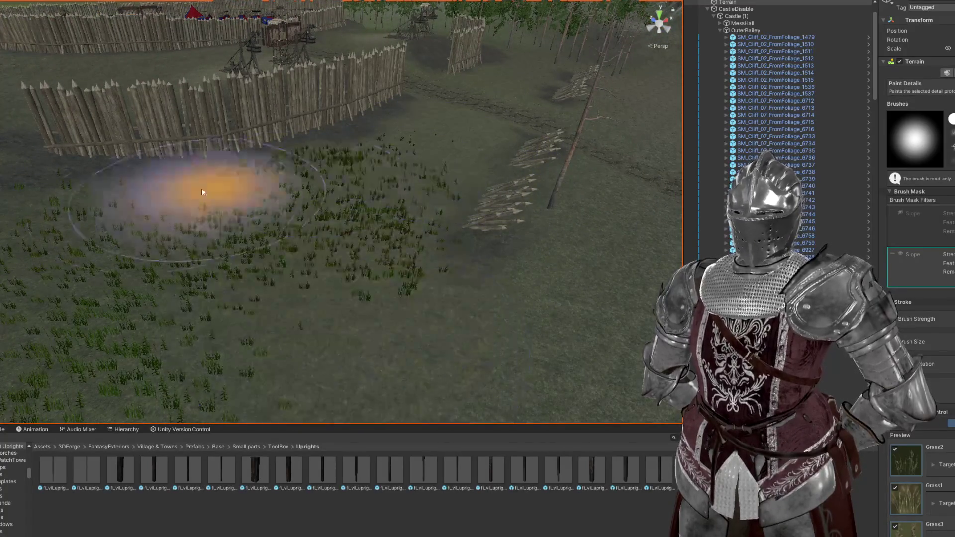
scroll(320, 238, "up", 3)
mouse_move(329, 160)
left_mouse_down()
mouse_move(330, 348)
mouse_move(455, 342)
mouse_move(293, 204)
left_mouse_up()
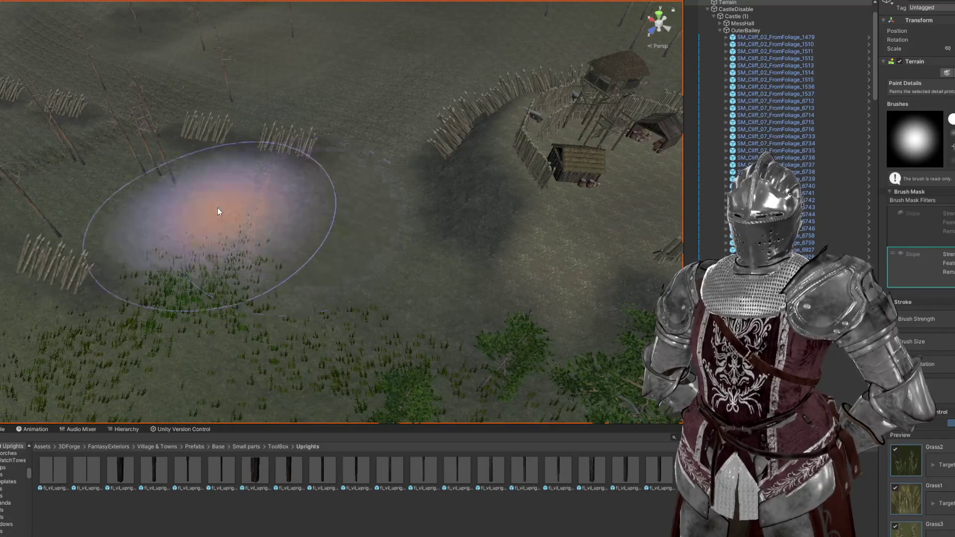
mouse_move(315, 309)
left_mouse_down()
mouse_move(452, 196)
mouse_move(446, 175)
mouse_move(213, 178)
mouse_move(128, 164)
mouse_move(320, 174)
mouse_move(377, 251)
mouse_move(432, 213)
mouse_move(573, 260)
mouse_move(318, 214)
mouse_move(392, 223)
mouse_move(415, 192)
mouse_move(417, 171)
mouse_move(313, 193)
mouse_move(343, 216)
mouse_move(354, 334)
mouse_move(147, 108)
mouse_move(390, 167)
mouse_move(545, 269)
mouse_move(206, 140)
left_mouse_up()
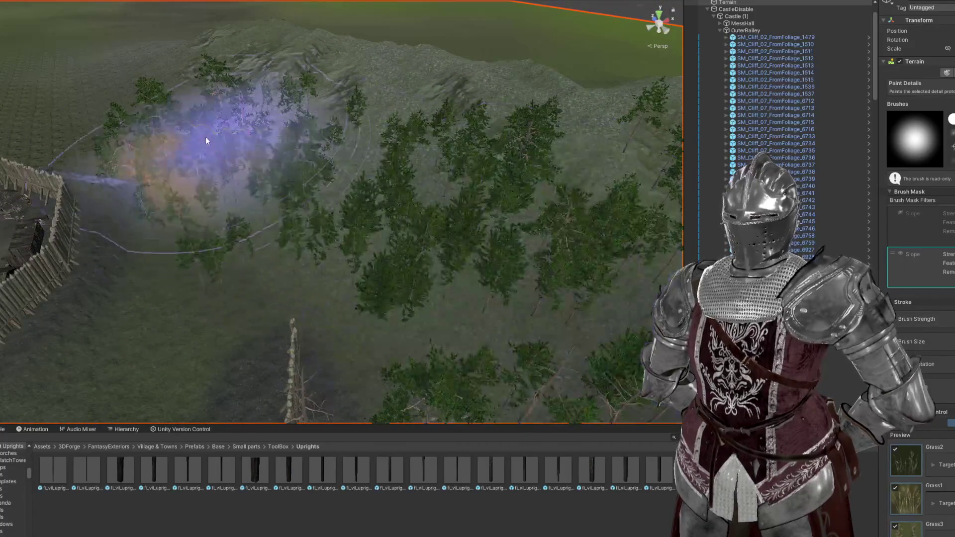
mouse_move(216, 107)
left_mouse_down()
mouse_move(505, 160)
mouse_move(330, 214)
mouse_move(294, 367)
mouse_move(491, 334)
mouse_move(381, 288)
left_mouse_up()
mouse_move(428, 132)
left_mouse_down()
mouse_move(371, 132)
mouse_move(288, 111)
mouse_move(288, 86)
mouse_move(202, 64)
mouse_move(256, 60)
mouse_move(367, 175)
mouse_move(426, 135)
mouse_move(422, 195)
left_mouse_up()
scroll(245, 264, "up", 3)
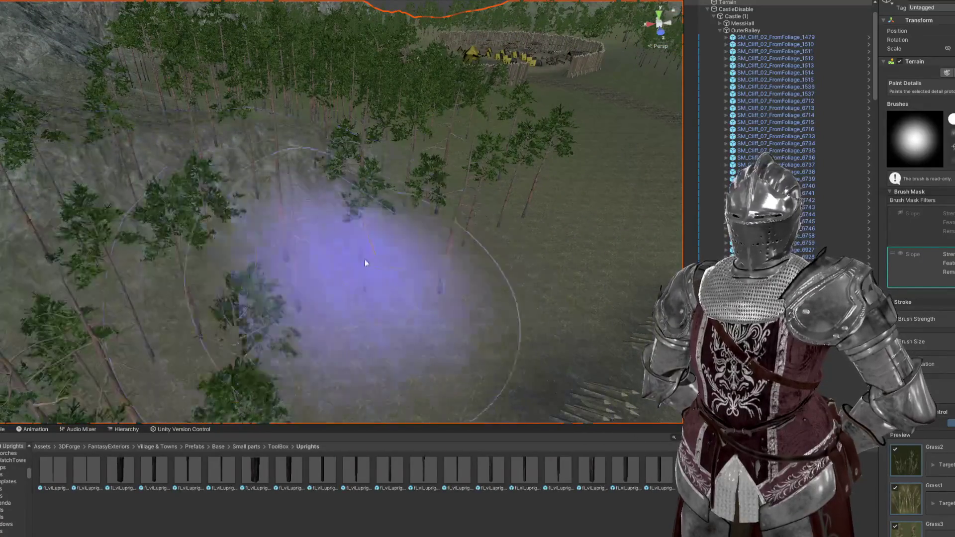
left_click_drag(271, 272, 416, 219)
scroll(317, 280, "down", 5)
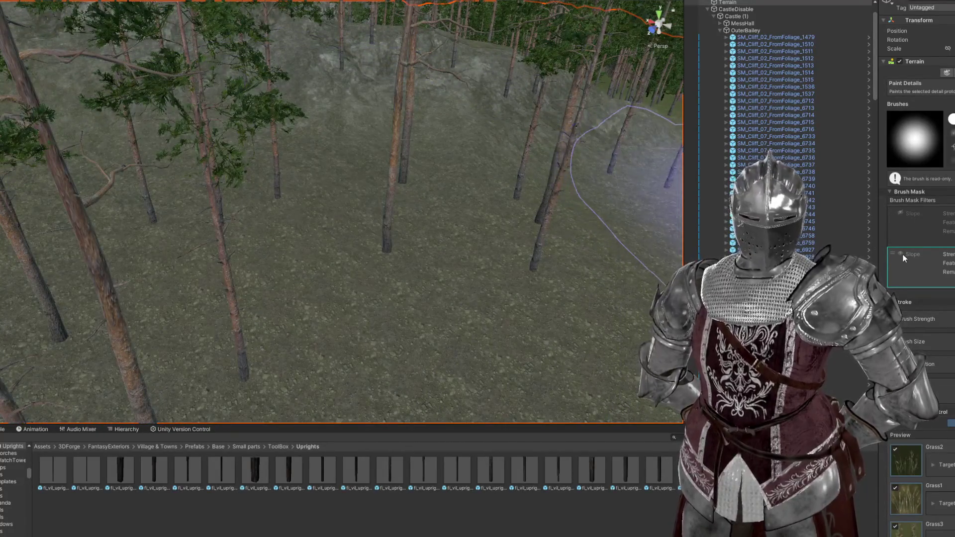
left_click(901, 254)
mouse_move(565, 234)
left_mouse_down()
mouse_move(303, 192)
mouse_move(512, 211)
mouse_move(407, 222)
left_mouse_up()
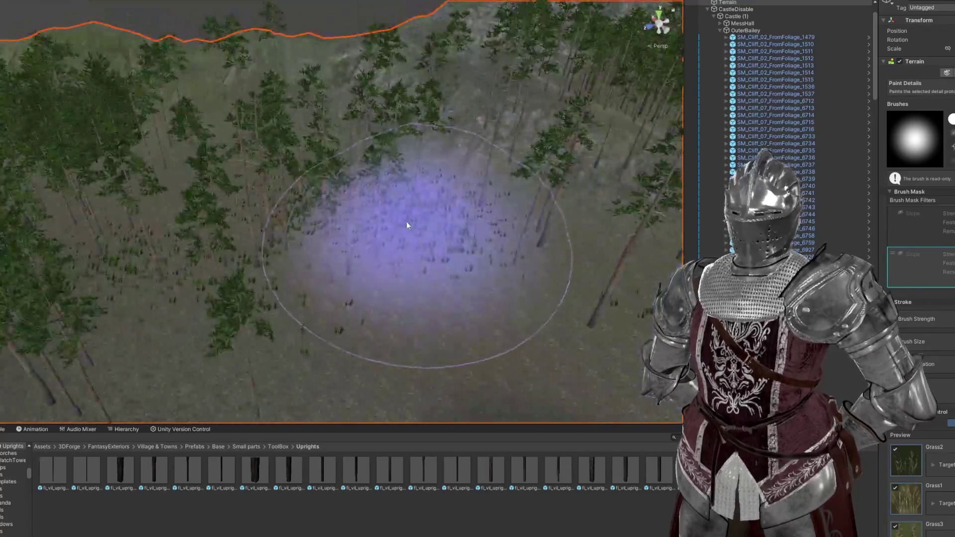
Step: Inspect the newly painted grass field from top-down and oblique angles
scroll(252, 339, "down", 3)
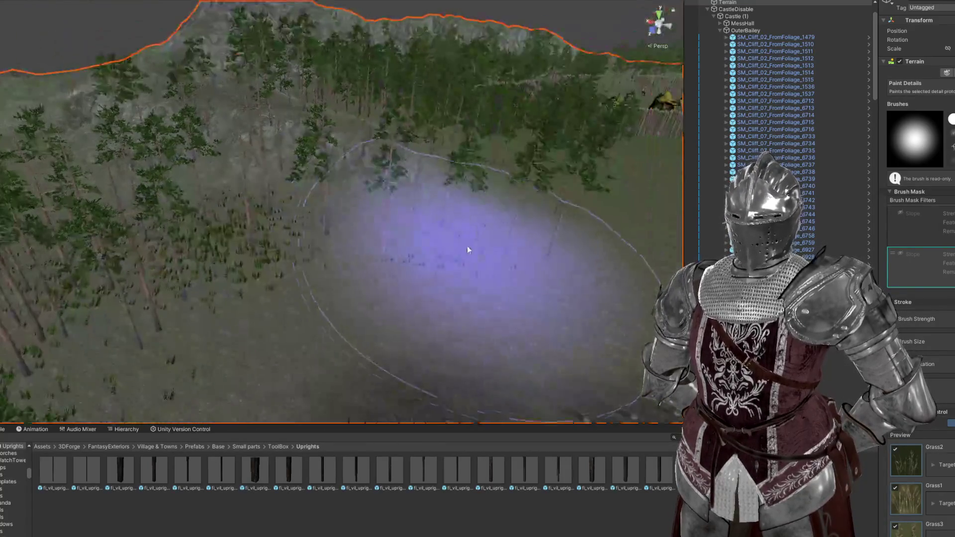
scroll(472, 209, "up", 5)
scroll(448, 190, "down", 5)
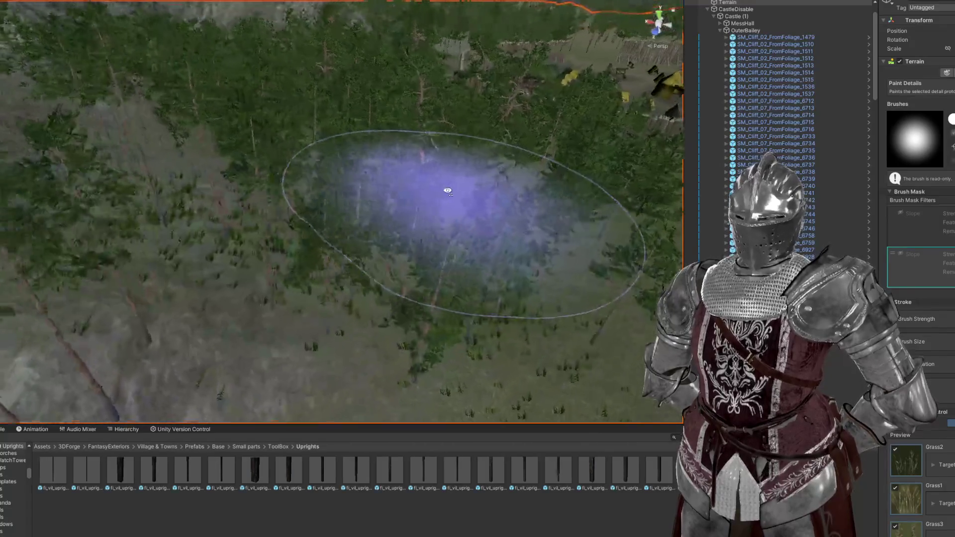
scroll(390, 175, "up", 6)
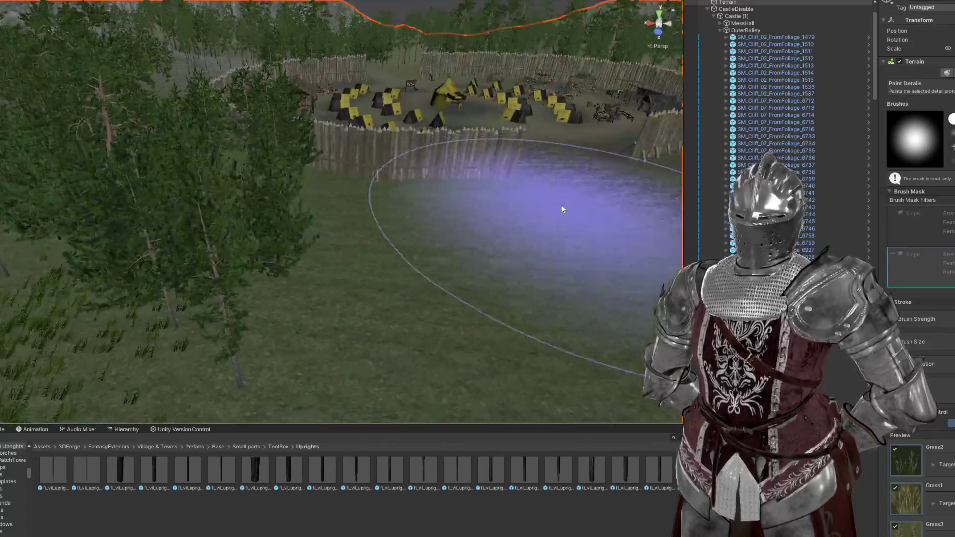
left_click_drag(561, 205, 639, 273)
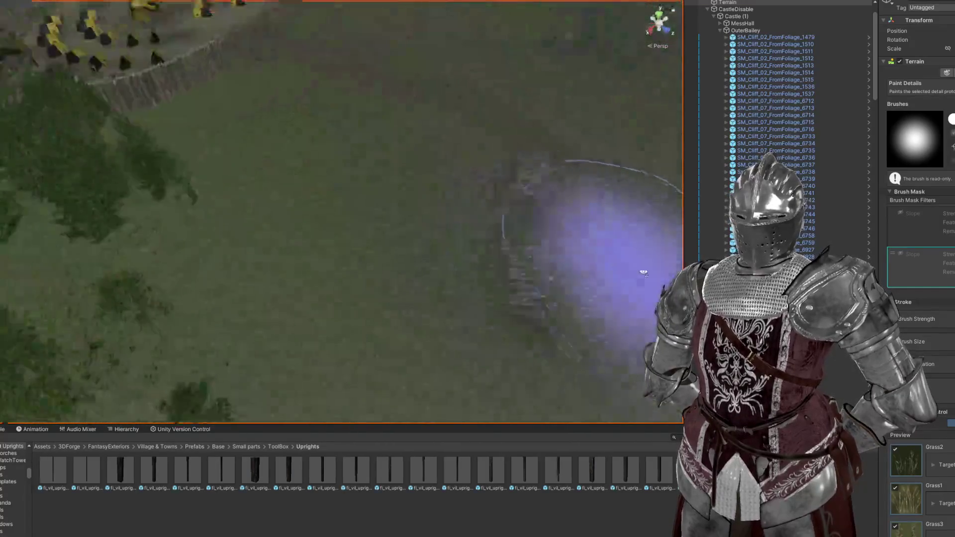
scroll(293, 135, "up", 4)
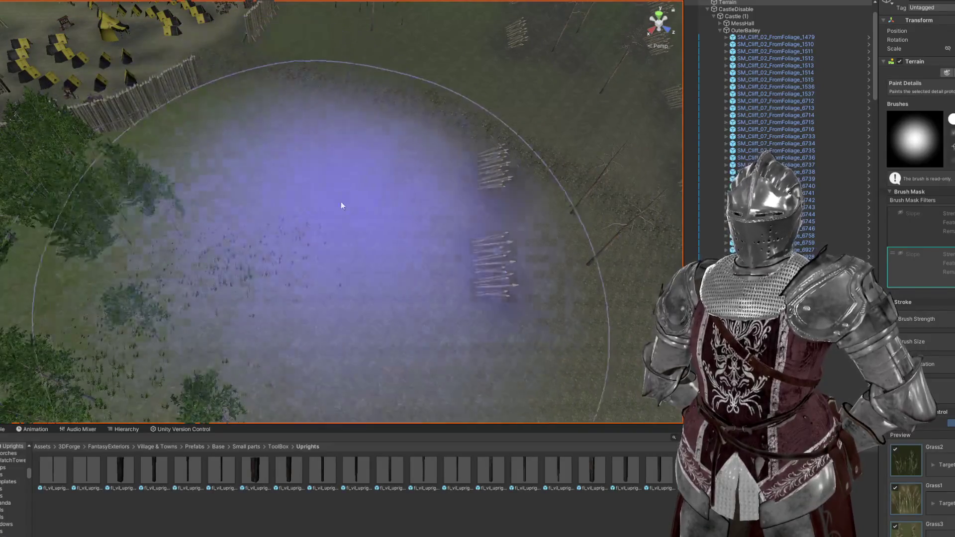
mouse_move(341, 205)
left_mouse_down()
mouse_move(335, 164)
mouse_move(372, 157)
mouse_move(386, 186)
mouse_move(551, 354)
left_mouse_up()
scroll(529, 288, "up", 5)
scroll(534, 285, "down", 5)
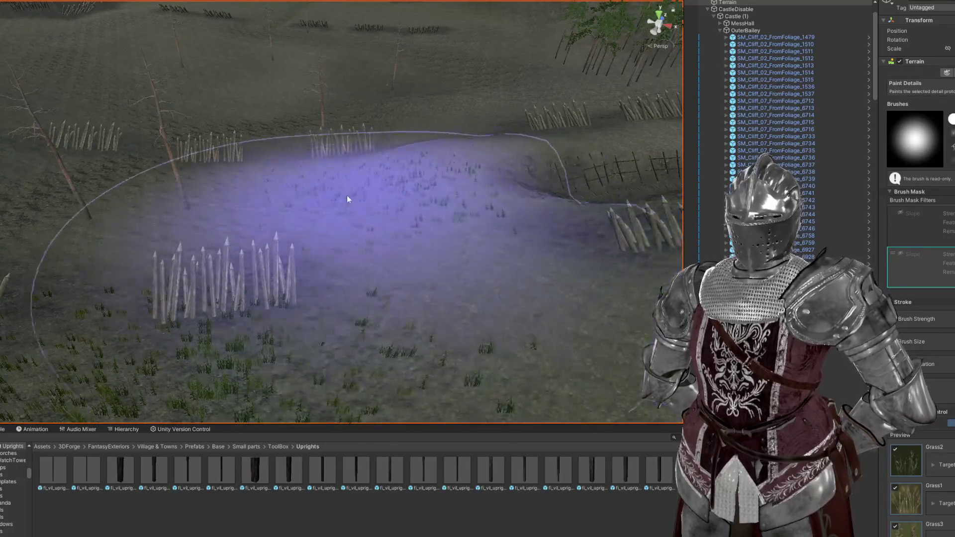
scroll(232, 244, "down", 3)
Step: Enlarge the painting brush twice and look across the field toward the dead tree
key("a")
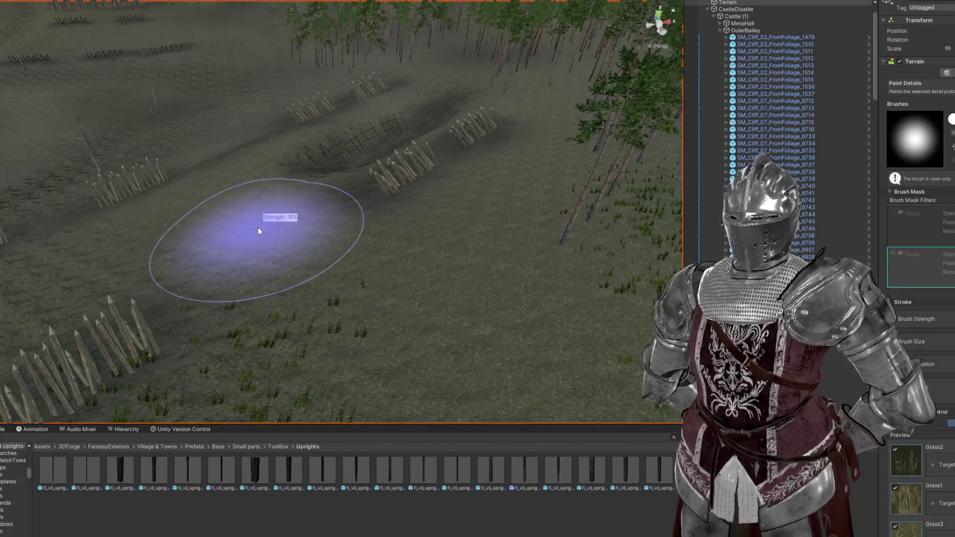
mouse_move(509, 324)
left_mouse_down()
mouse_move(565, 252)
mouse_move(504, 262)
mouse_move(440, 154)
mouse_move(326, 128)
left_mouse_up()
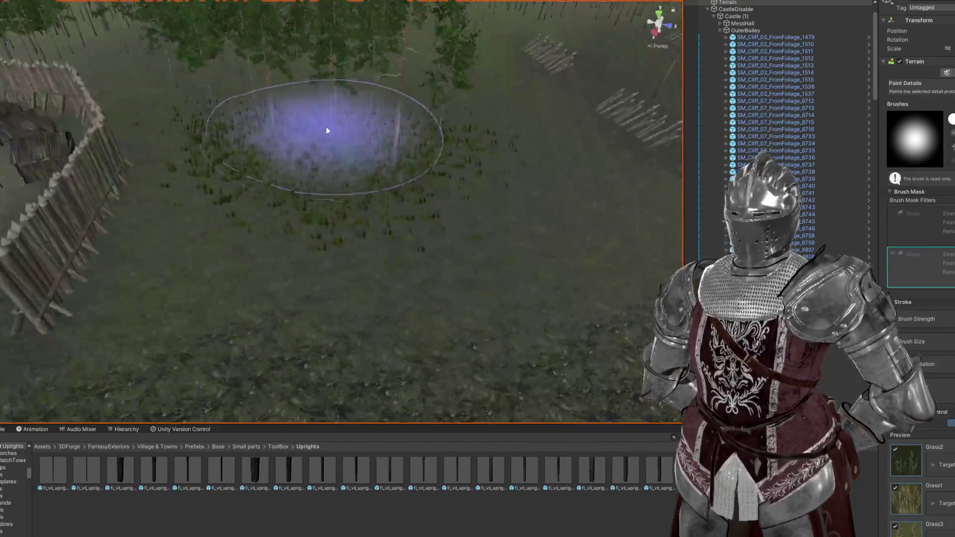
key("a")
scroll(586, 216, "down", 5)
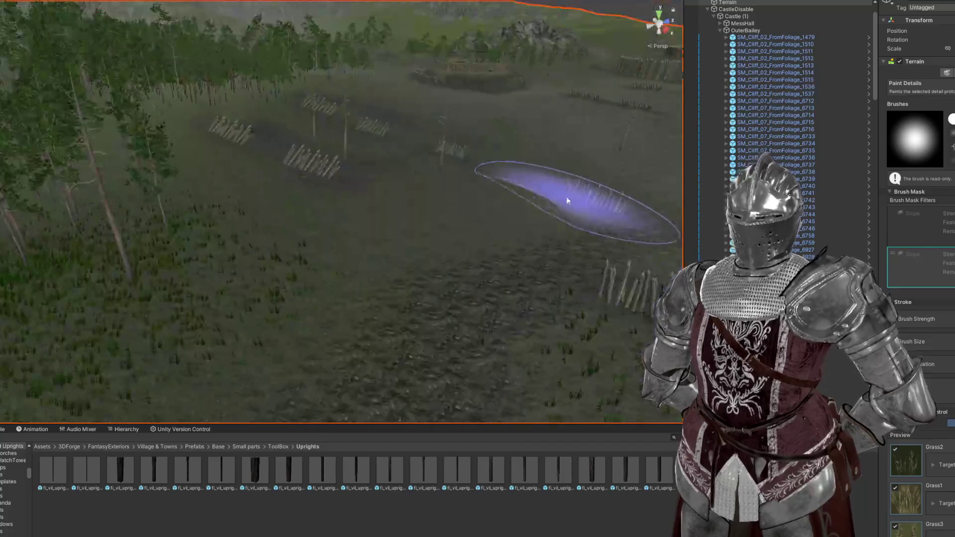
mouse_move(378, 178)
left_mouse_down()
mouse_move(396, 181)
mouse_move(395, 117)
mouse_move(406, 118)
mouse_move(386, 193)
mouse_move(512, 122)
mouse_move(395, 252)
mouse_move(511, 303)
mouse_move(480, 255)
mouse_move(441, 267)
mouse_move(459, 245)
mouse_move(173, 310)
mouse_move(491, 139)
mouse_move(365, 355)
mouse_move(542, 156)
left_mouse_up()
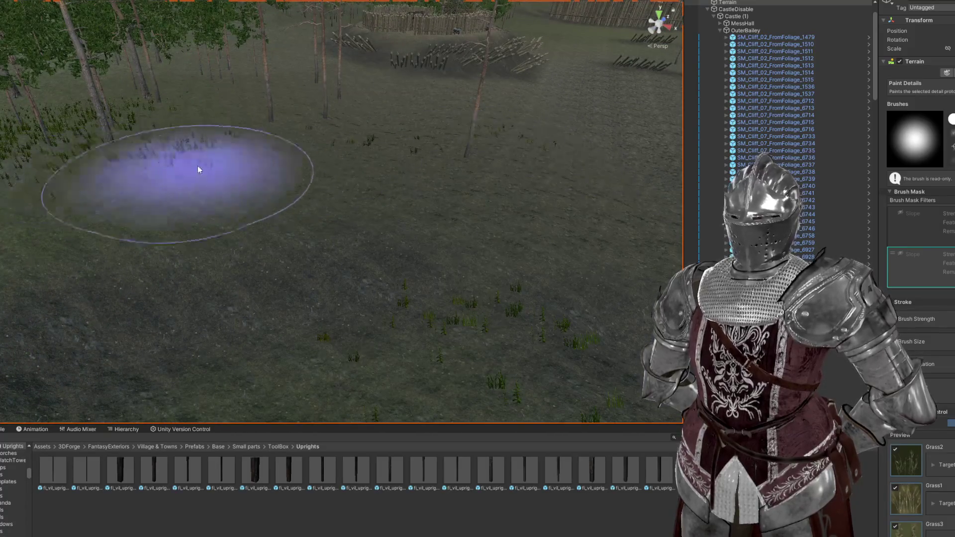
mouse_move(296, 119)
left_mouse_down()
mouse_move(383, 70)
mouse_move(424, 231)
left_mouse_up()
mouse_move(420, 159)
left_mouse_down()
mouse_move(545, 134)
mouse_move(418, 122)
mouse_move(469, 122)
mouse_move(441, 125)
left_mouse_up()
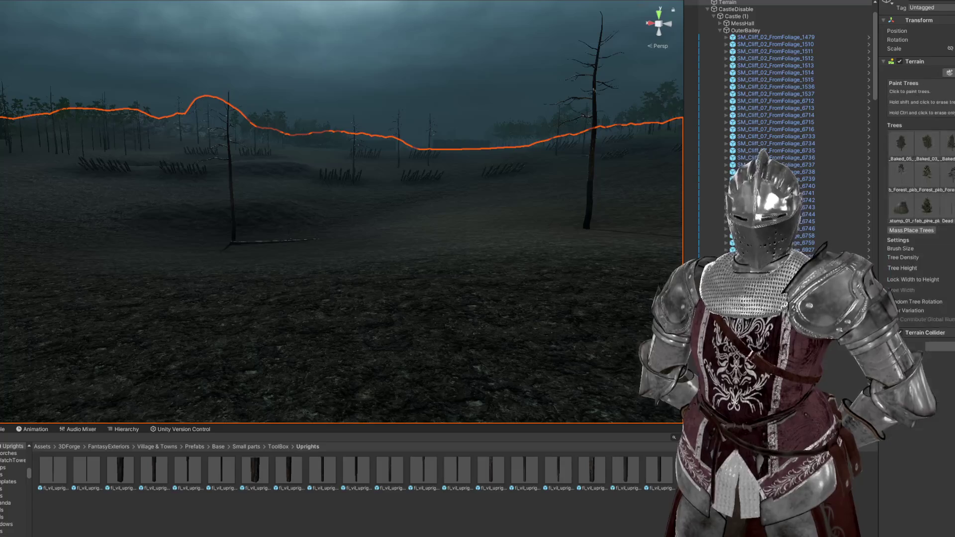
Step: Paint a cluster of trees onto the field near the treeline
left_click_drag(446, 195, 435, 170)
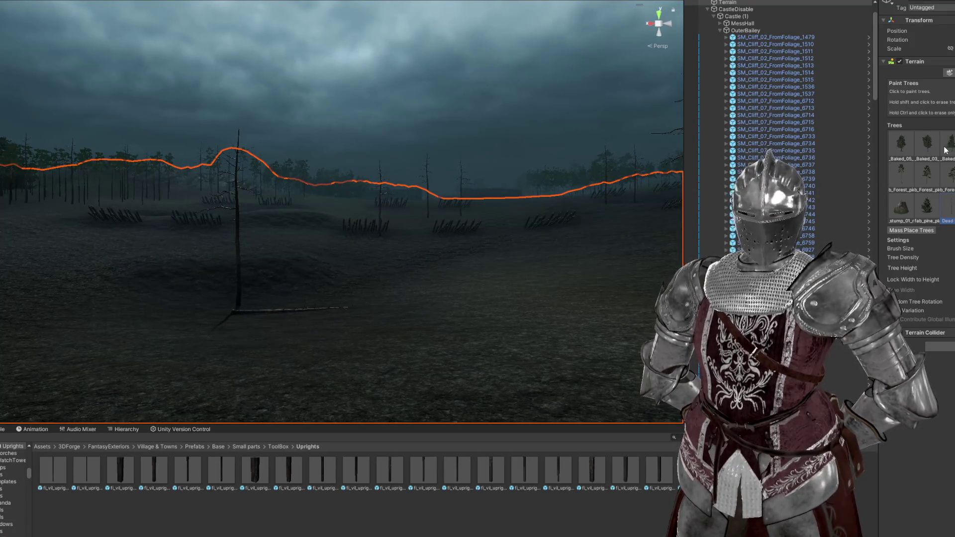
left_click(527, 301)
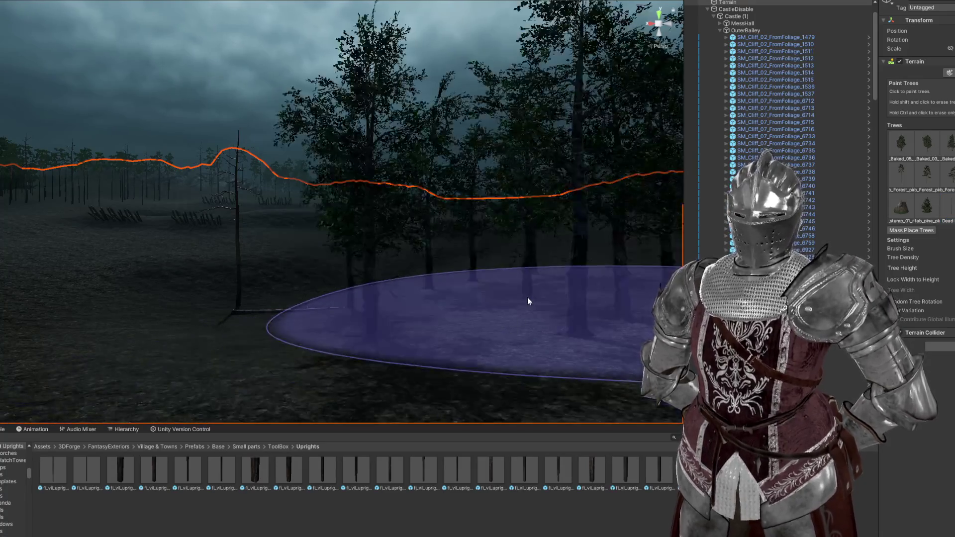
mouse_move(527, 189)
left_mouse_down()
mouse_move(488, 154)
mouse_move(435, 162)
mouse_move(437, 175)
left_mouse_up()
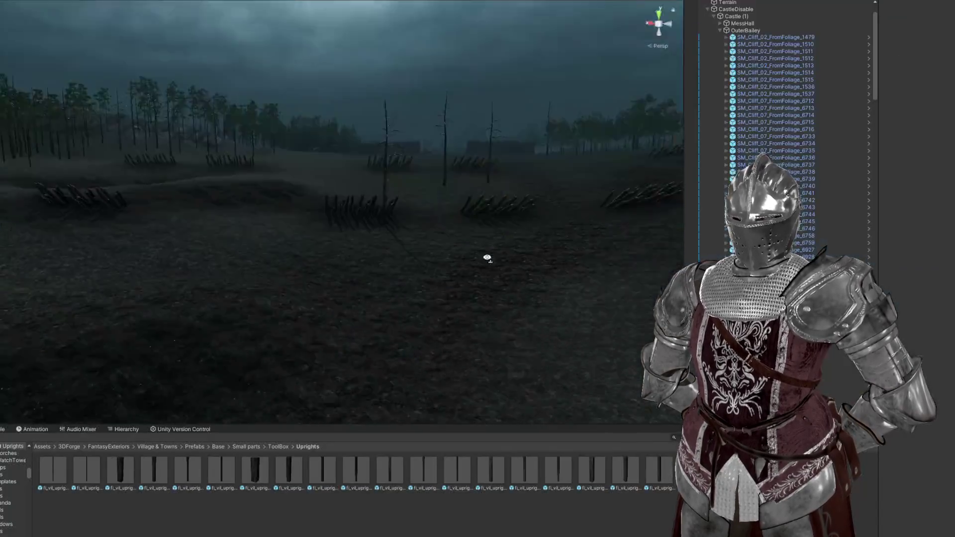
Step: Return to the editor and move in close over the terrain
left_click(498, 297)
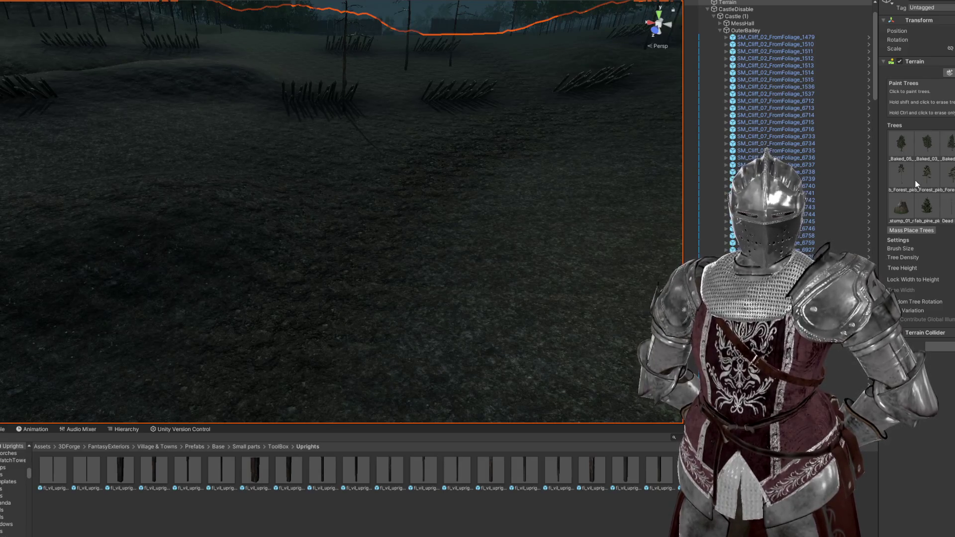
scroll(455, 184, "down", 5)
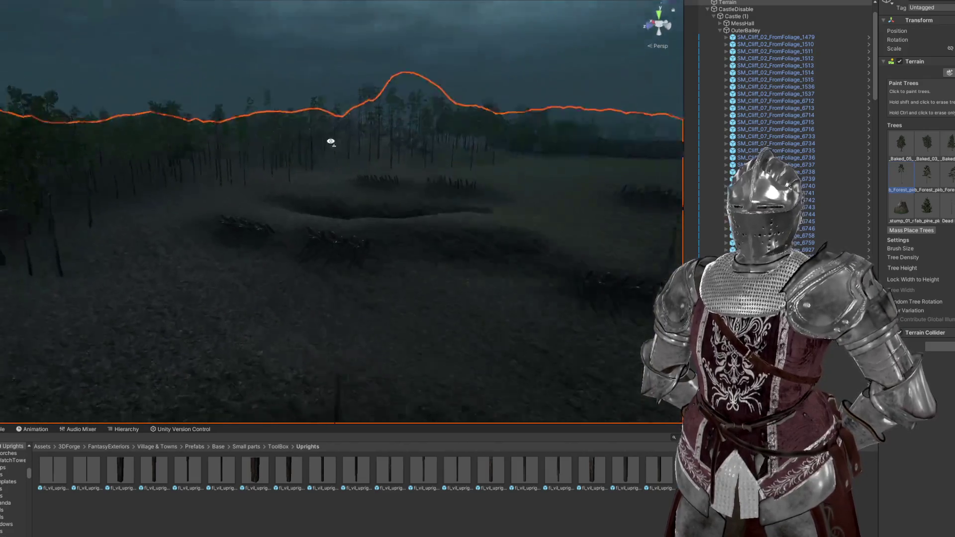
scroll(331, 141, "up", 5)
mouse_move(222, 184)
left_mouse_down()
mouse_move(339, 152)
mouse_move(352, 121)
mouse_move(254, 96)
mouse_move(258, 107)
mouse_move(320, 111)
left_mouse_up()
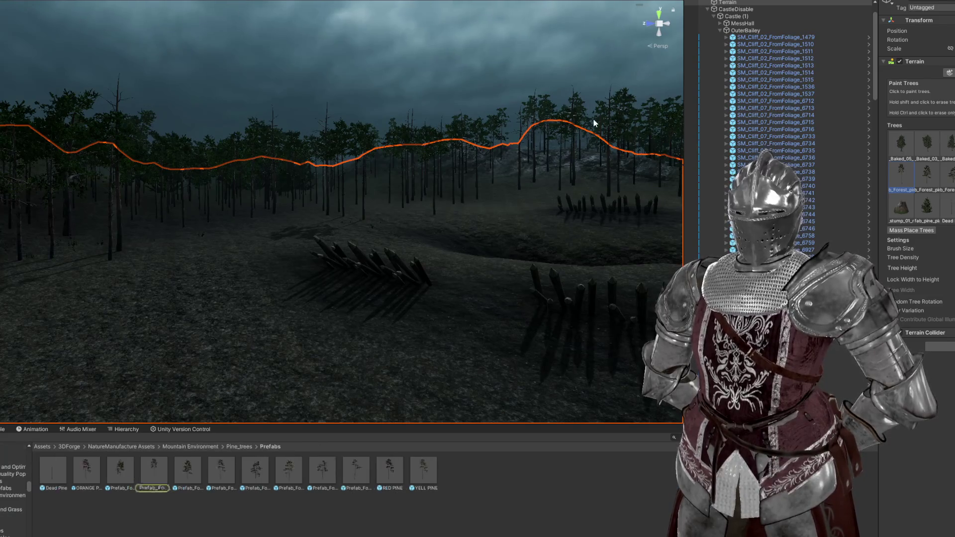
double_click(154, 479)
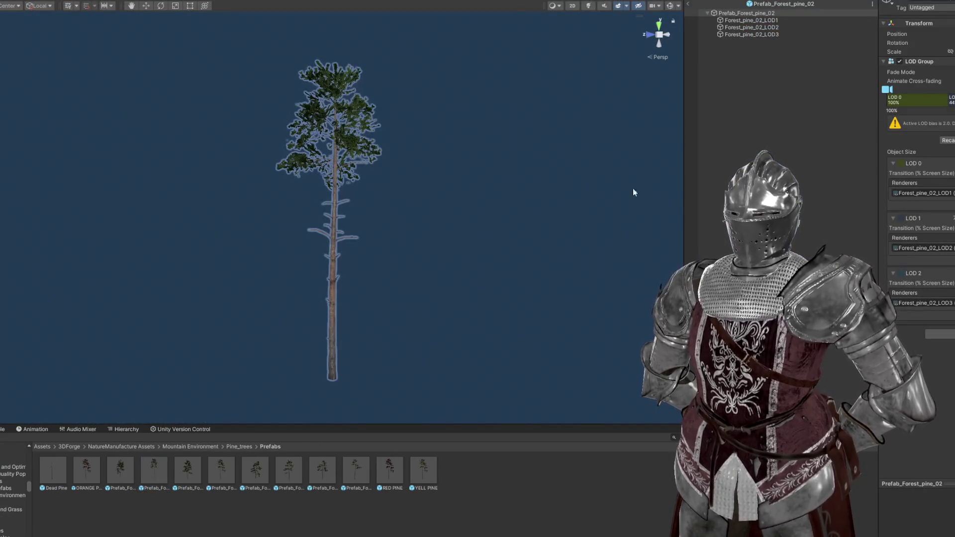
left_click_drag(885, 90, 953, 90)
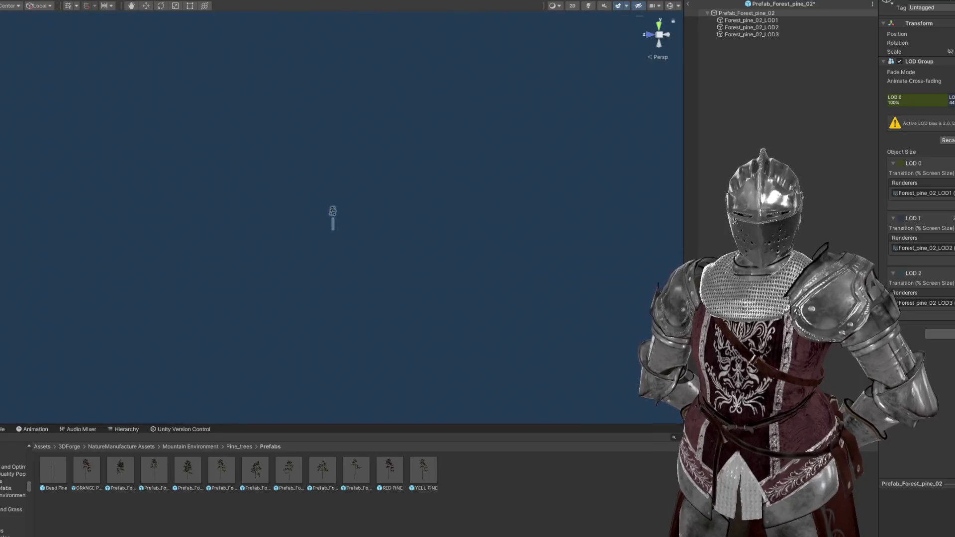
mouse_move(953, 89)
left_mouse_down()
mouse_move(931, 90)
mouse_move(949, 98)
left_mouse_up()
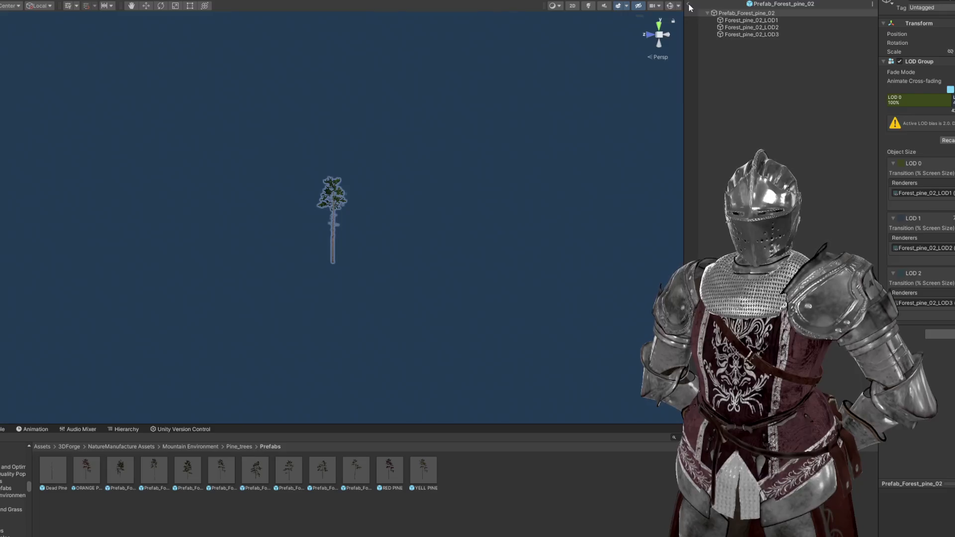
left_click(689, 5)
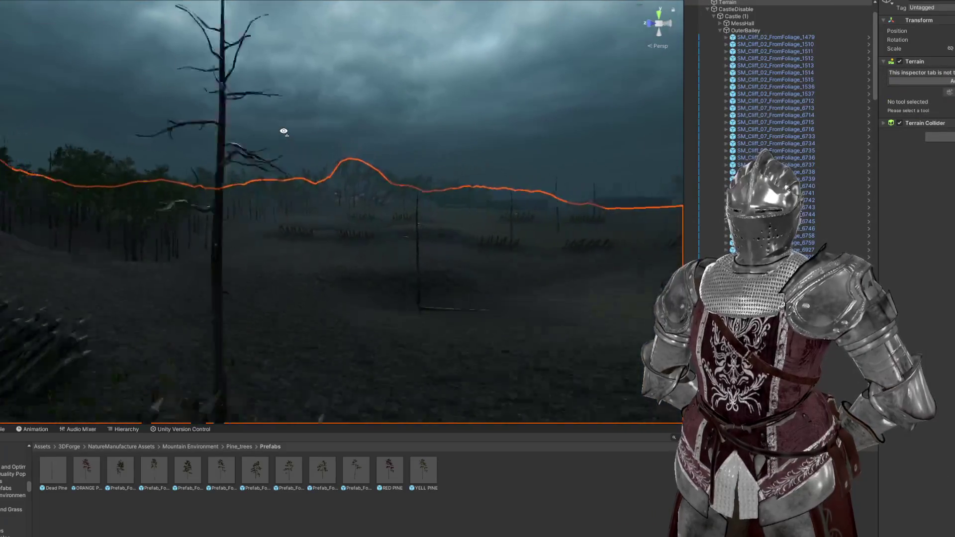
Step: Fly the Scene camera across the spike rows and select the wooden watchtower
key("w")
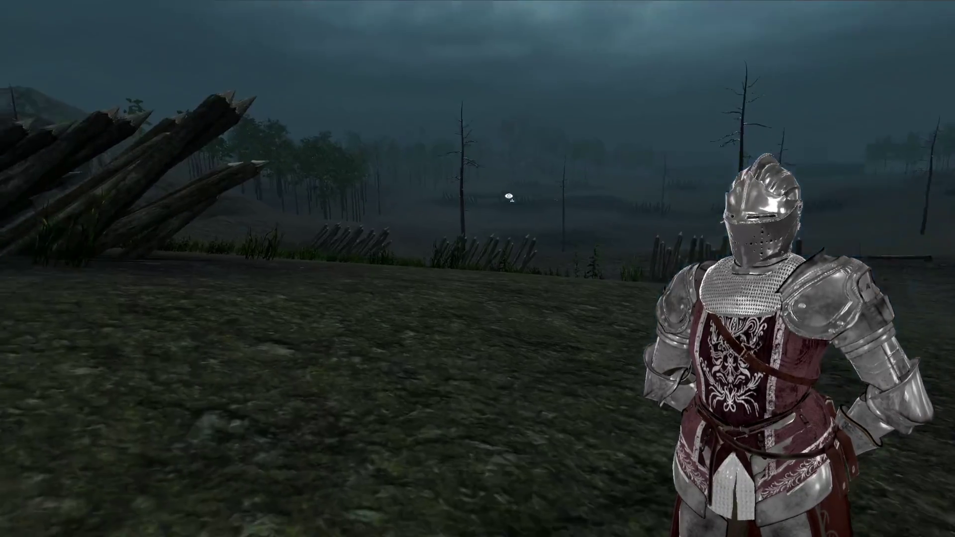
key("s")
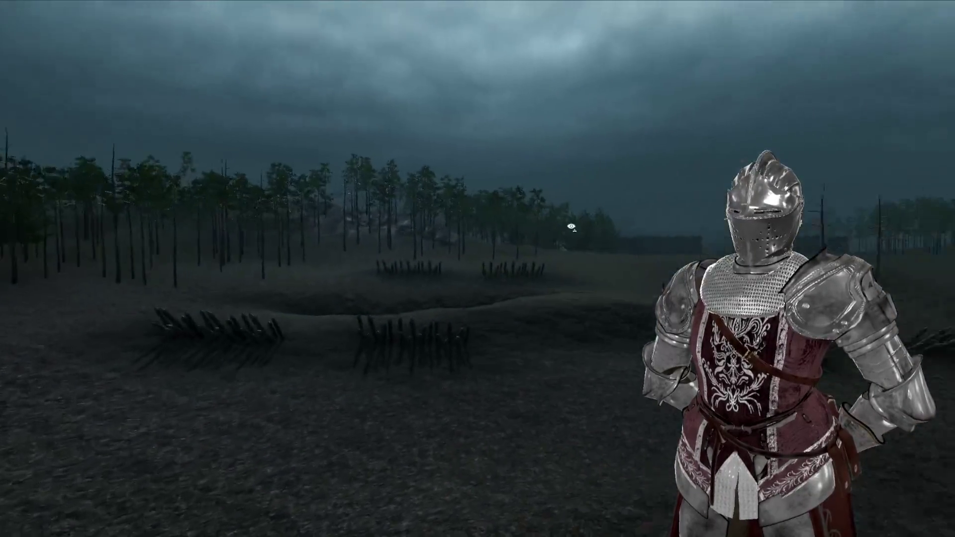
key("w")
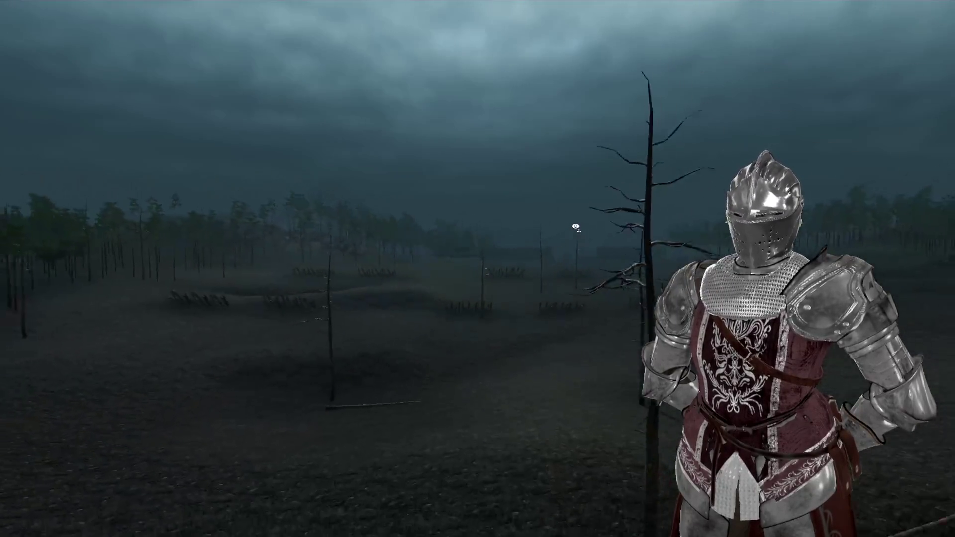
left_click_drag(575, 226, 645, 230)
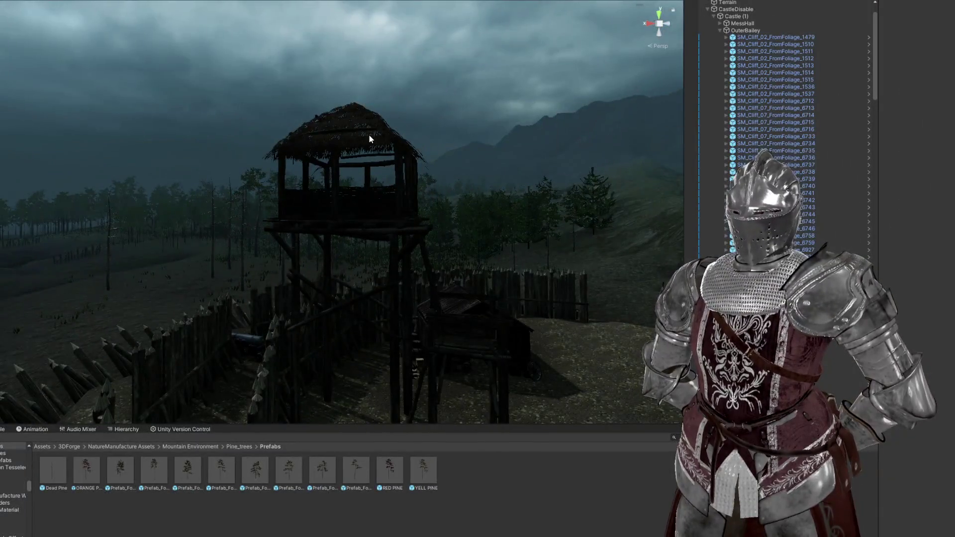
left_click(369, 135)
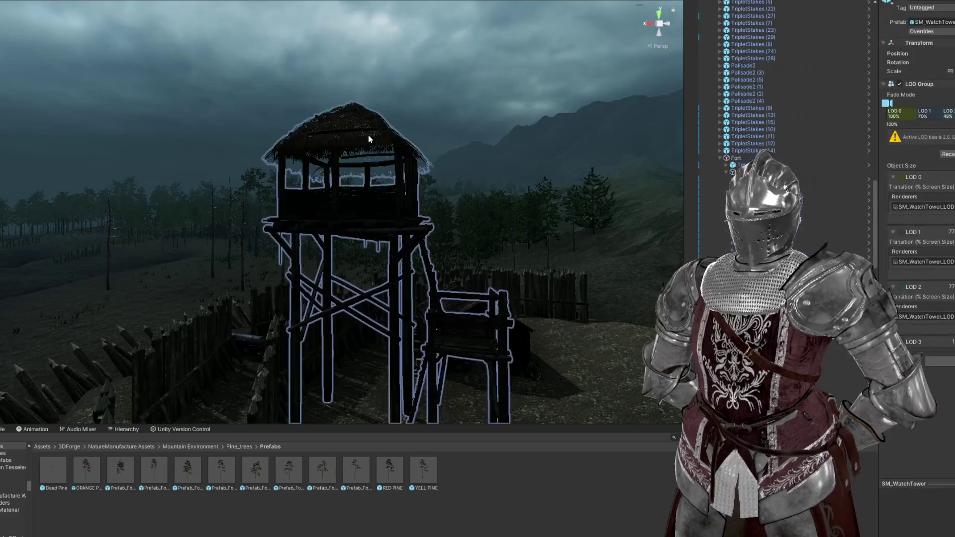
Step: Frame the watchtower, select its mesh and railing platform, and orbit around the railing colliders
key("f")
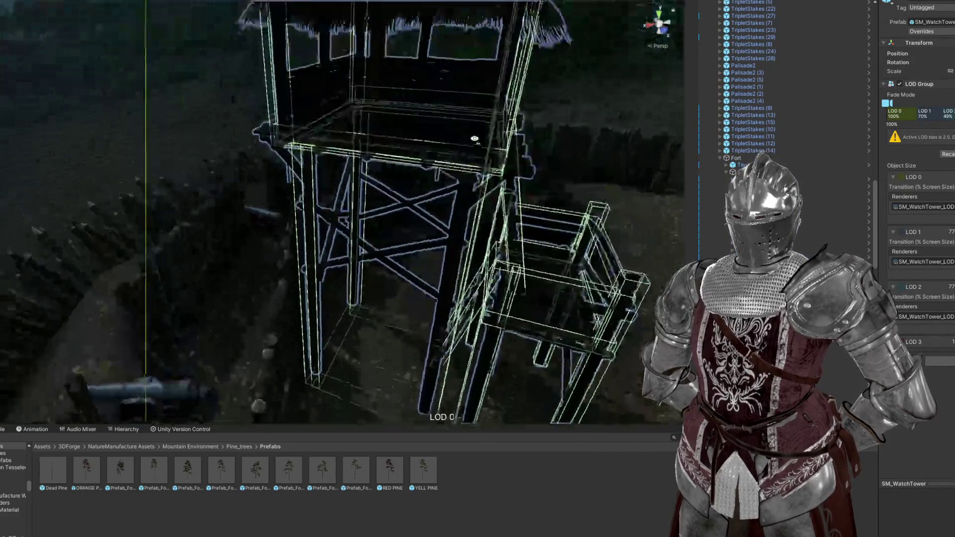
scroll(533, 145, "down", 5)
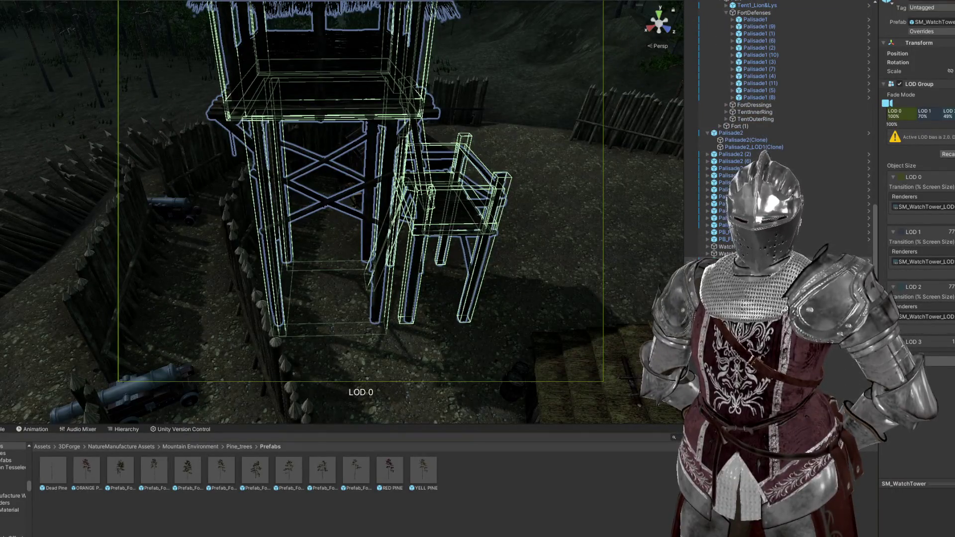
left_click(323, 164)
left_click(479, 212)
key("f")
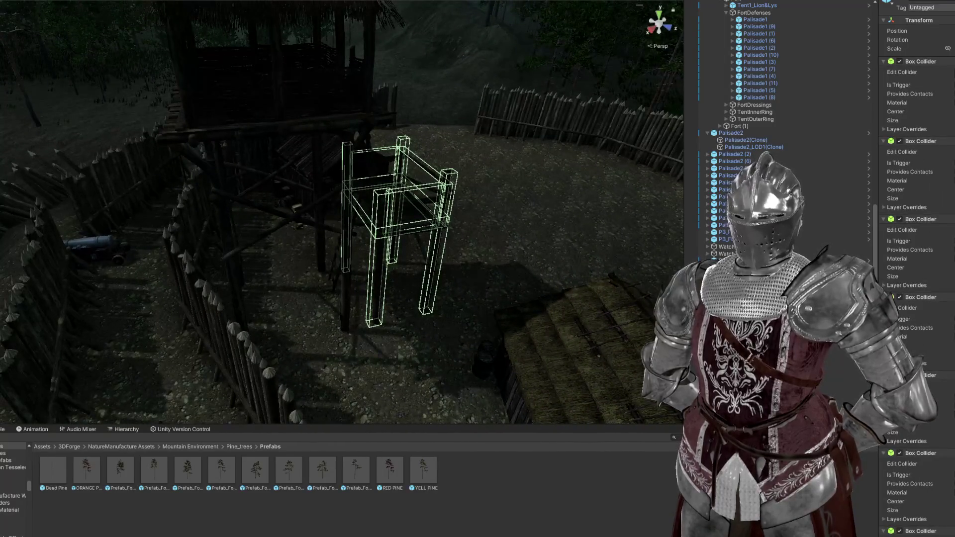
mouse_move(452, 293)
left_mouse_down()
mouse_move(465, 273)
mouse_move(426, 274)
mouse_move(527, 274)
mouse_move(503, 253)
mouse_move(467, 284)
mouse_move(619, 292)
mouse_move(548, 284)
left_mouse_up()
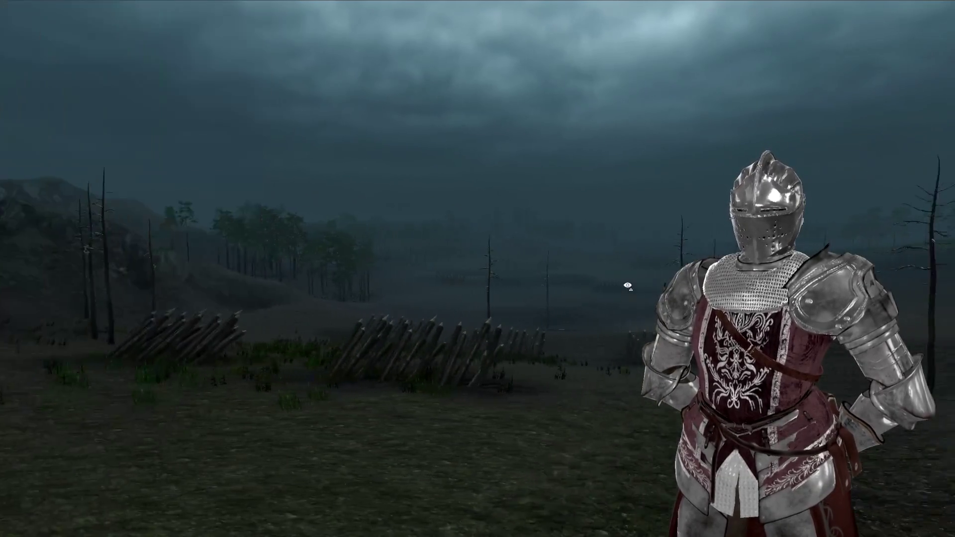
Step: Pan across the battlefield and drag the splitter to widen the Scene view
mouse_move(628, 285)
left_mouse_down()
mouse_move(544, 283)
mouse_move(751, 292)
mouse_move(637, 295)
left_mouse_up()
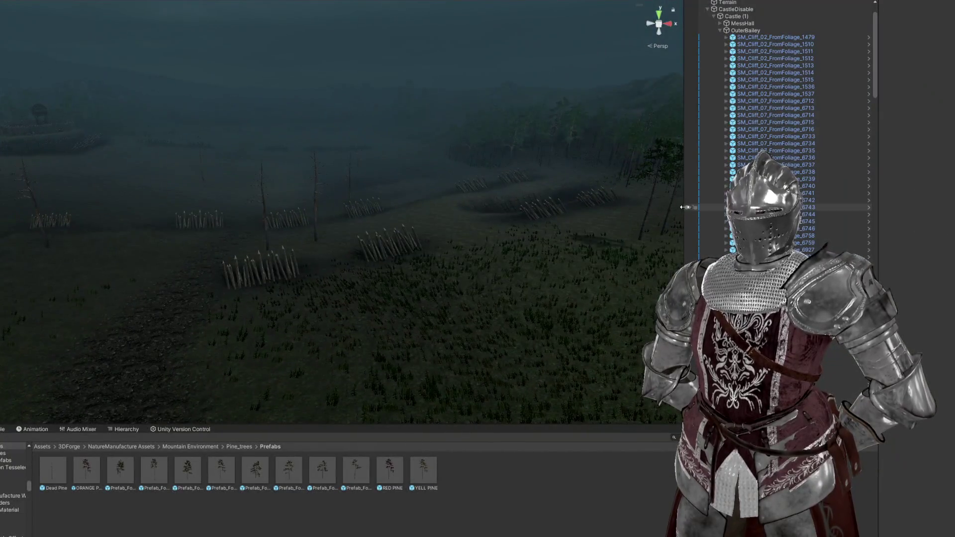
left_click_drag(685, 207, 835, 207)
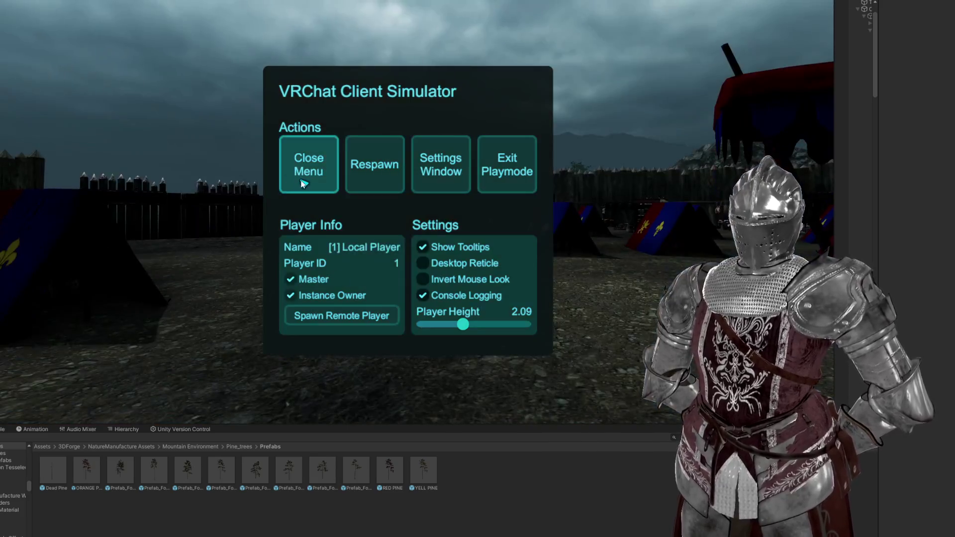
Step: Close the simulator menu and expand the game view to fill the full height and width
left_click(302, 184)
key("Escape")
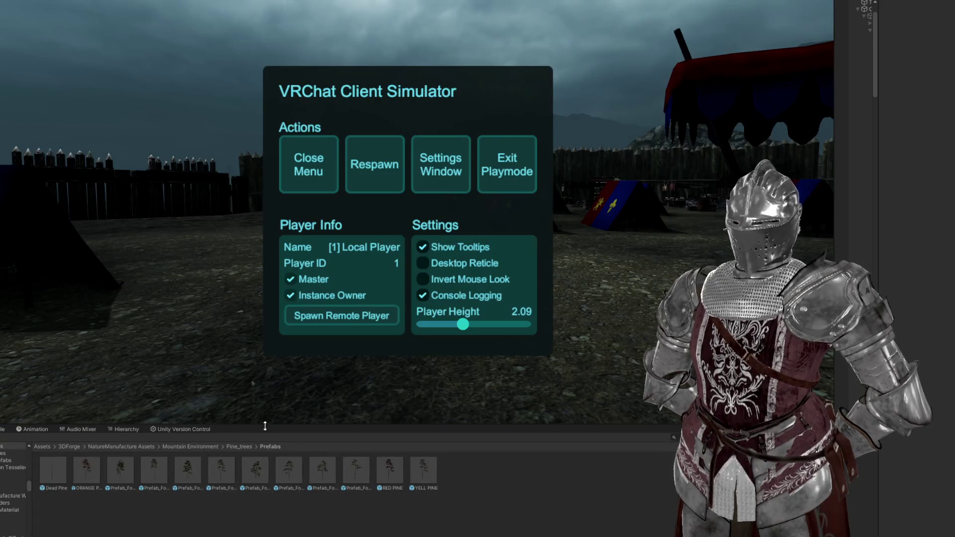
left_click_drag(265, 427, 265, 533)
left_click_drag(836, 269, 954, 268)
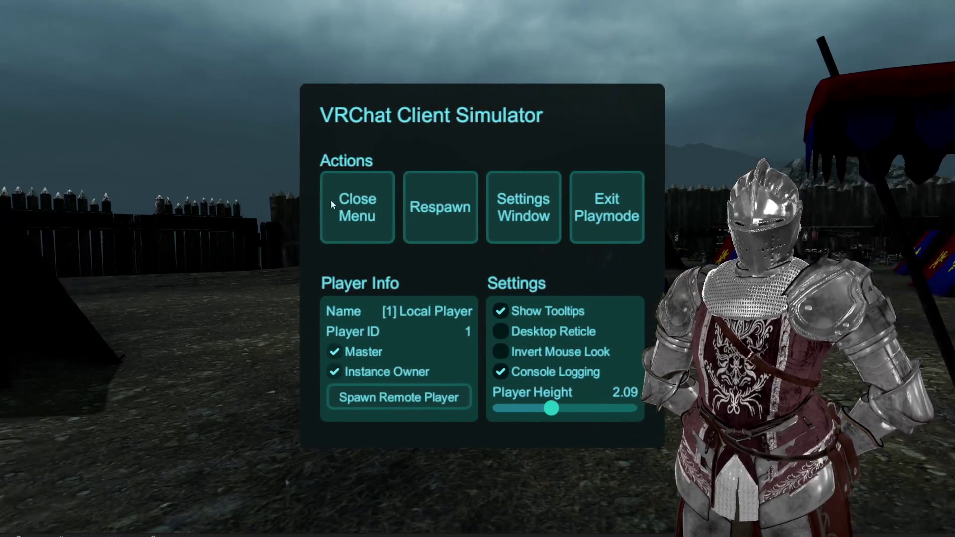
Step: Enable Noclip in the world menu's Options with speed set to 27
left_click(330, 196)
key("Escape")
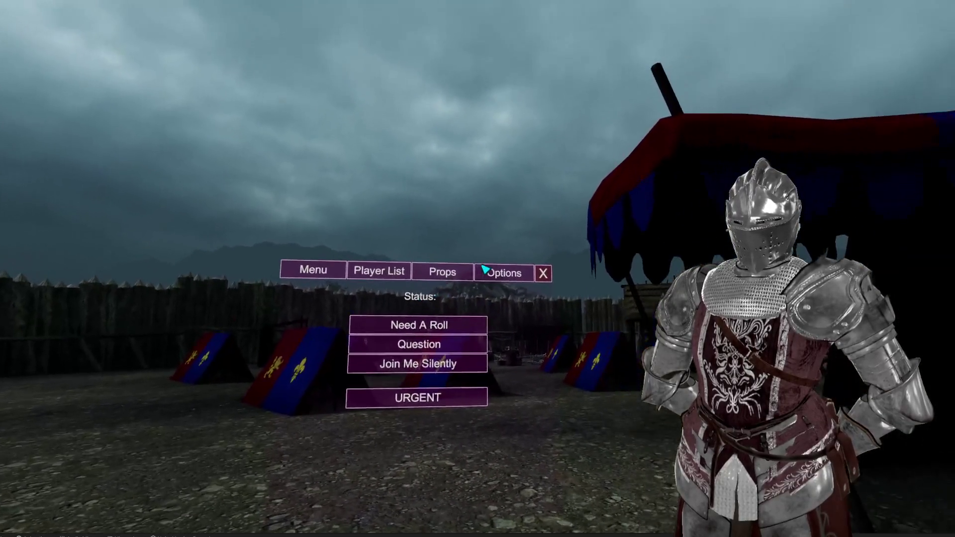
left_click(486, 270)
left_click(488, 261)
left_click_drag(489, 270, 480, 271)
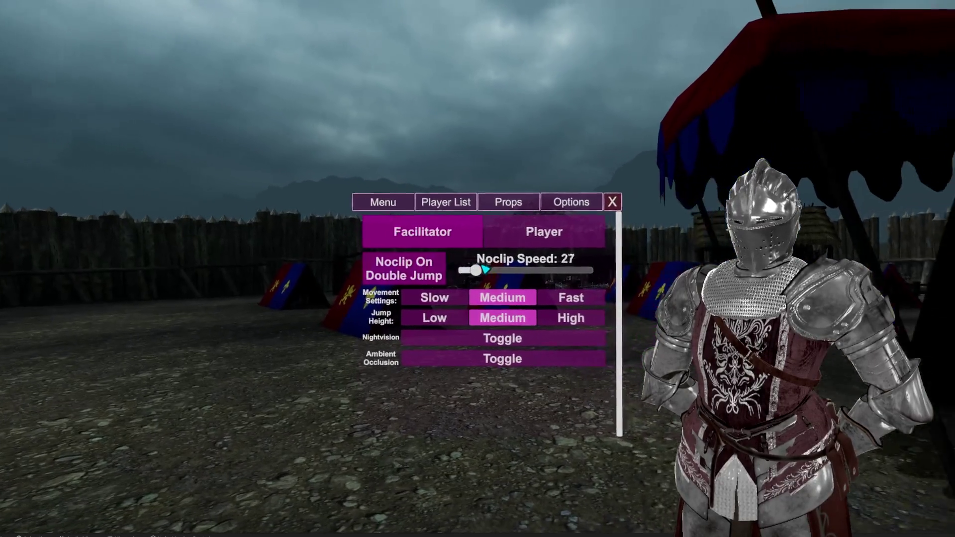
key("Escape")
Step: Fly across the camp and out through the gate
key("w")
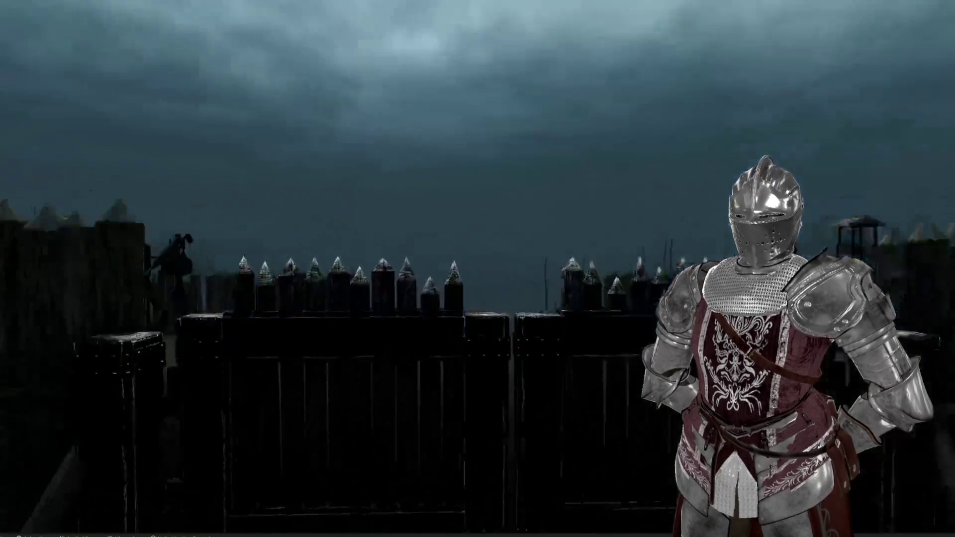
key("w")
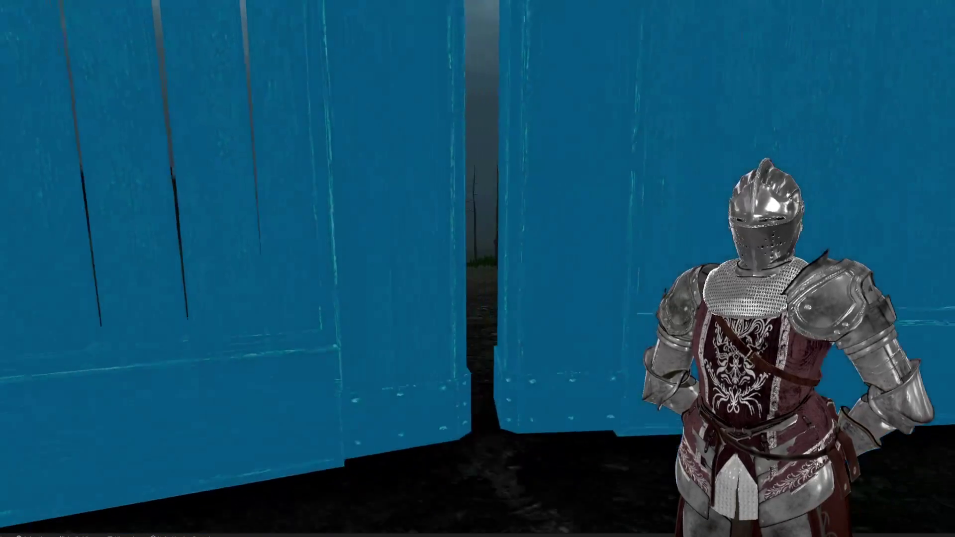
key("w")
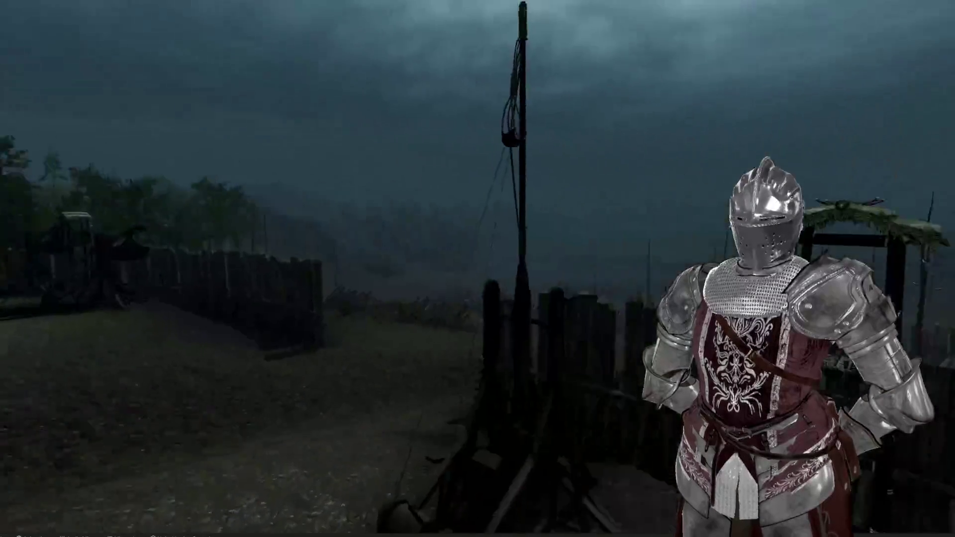
Step: Re-toggle Noclip, raise Noclip Speed to 134 and set Jump Height to High
key("Escape")
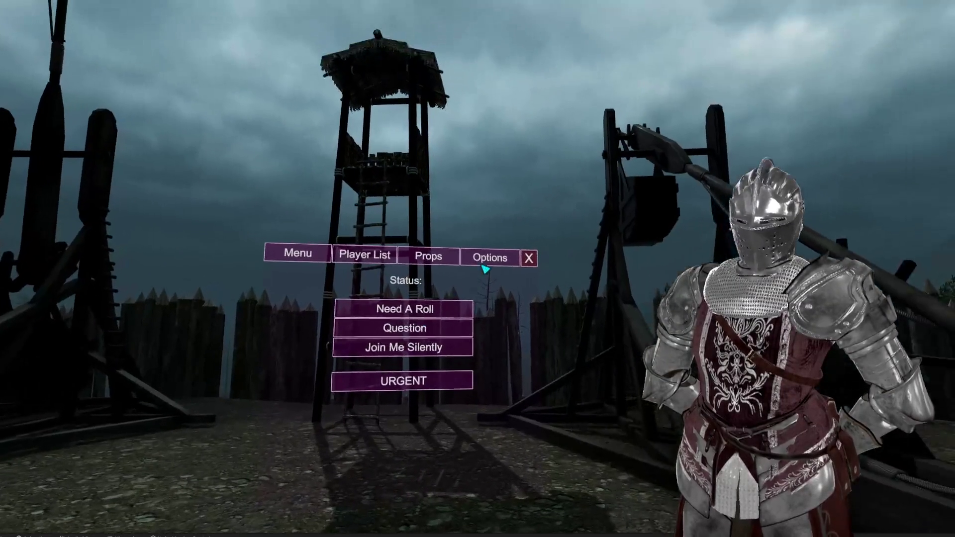
left_click(485, 269)
left_click(486, 268)
left_click(486, 269)
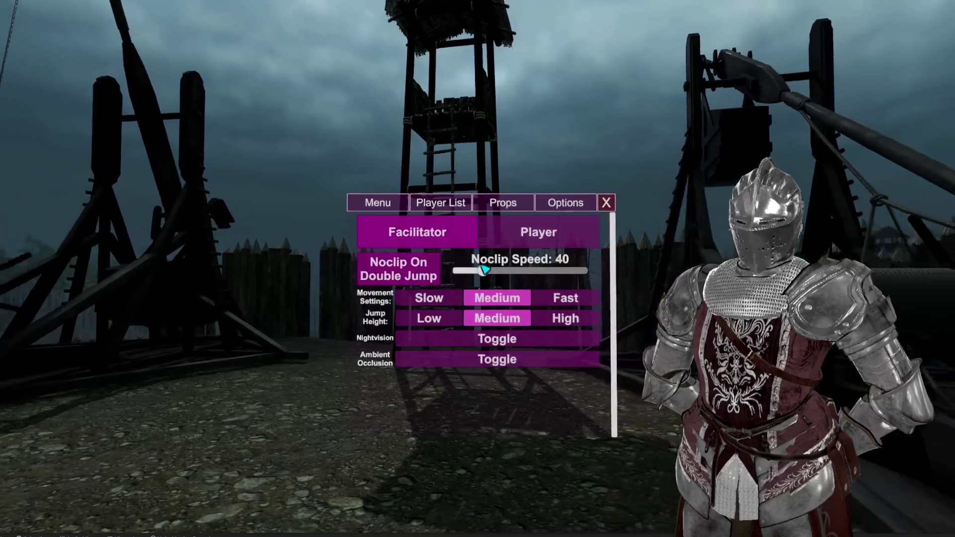
left_click_drag(486, 268, 485, 268)
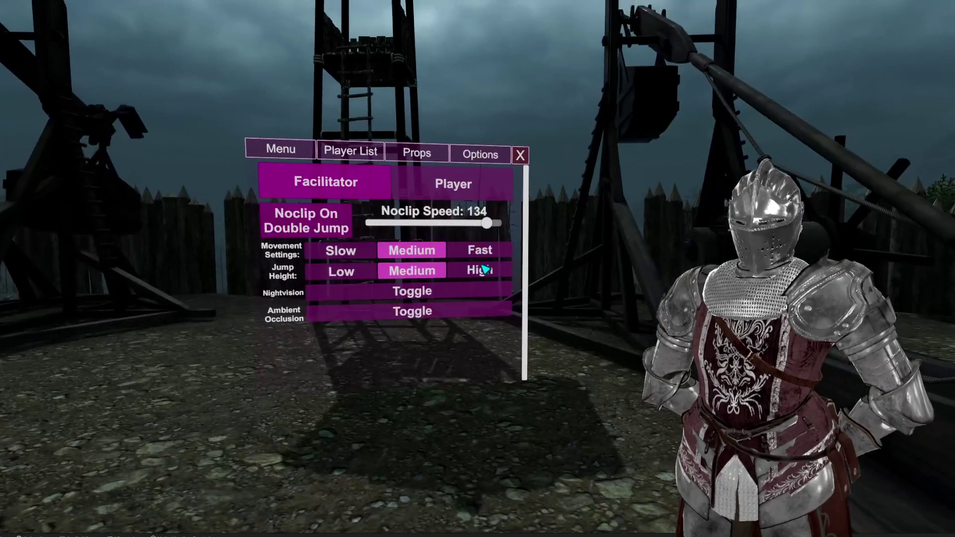
left_click(485, 269)
Step: Close the world menu, fly around, then exit play mode from the Client Simulator
key("Escape")
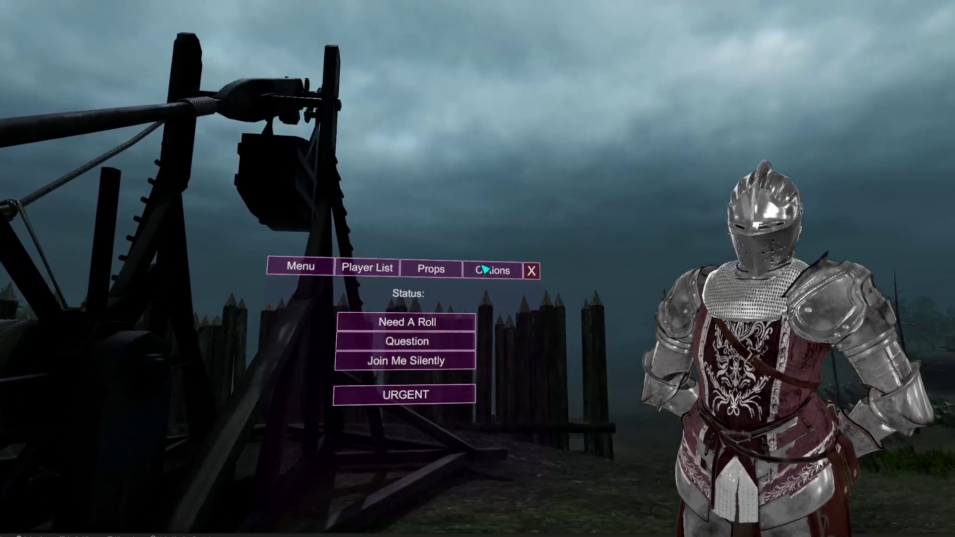
left_click(483, 268)
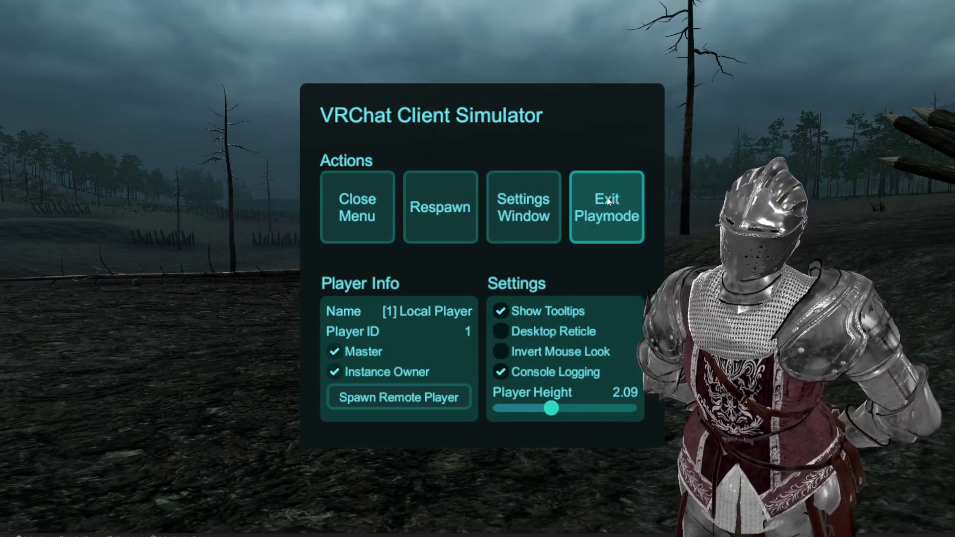
left_click(607, 198)
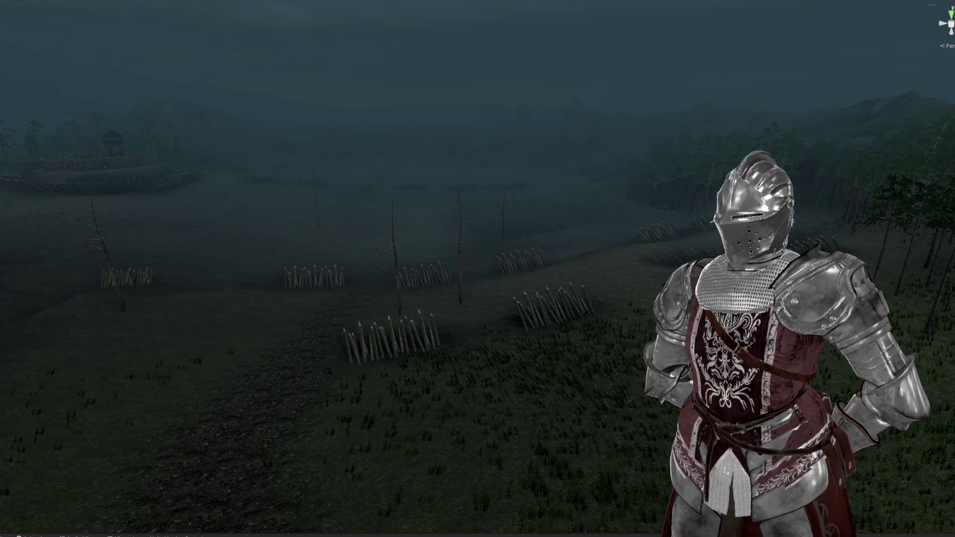
Step: Bring back the Project panel and Hierarchy around the Scene view and select the Terrain
mouse_move(437, 214)
left_mouse_down()
mouse_move(342, 230)
mouse_move(399, 210)
mouse_move(351, 207)
mouse_move(552, 263)
mouse_move(477, 250)
left_mouse_up()
mouse_move(341, 533)
left_mouse_down()
mouse_move(341, 454)
mouse_move(341, 466)
left_mouse_up()
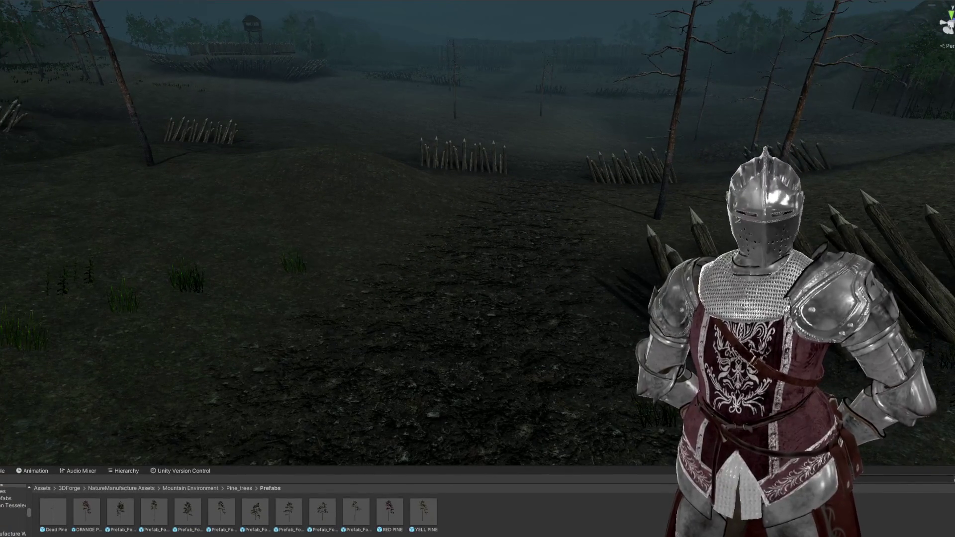
left_click_drag(953, 222, 754, 224)
left_click(480, 213)
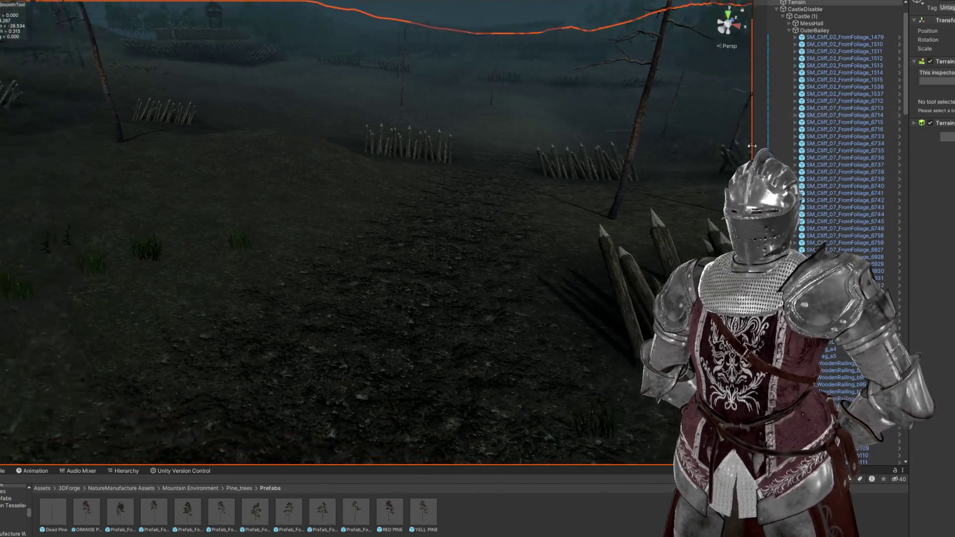
Step: Smooth the ground beside the stakes with an enlarged Smooth Height brush, then switch to Set Height
left_click(948, 71)
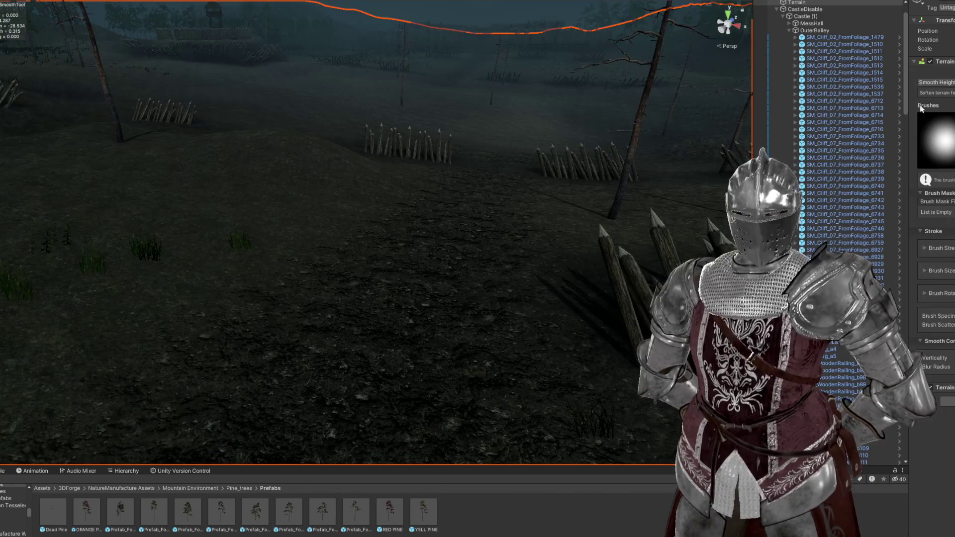
key("a")
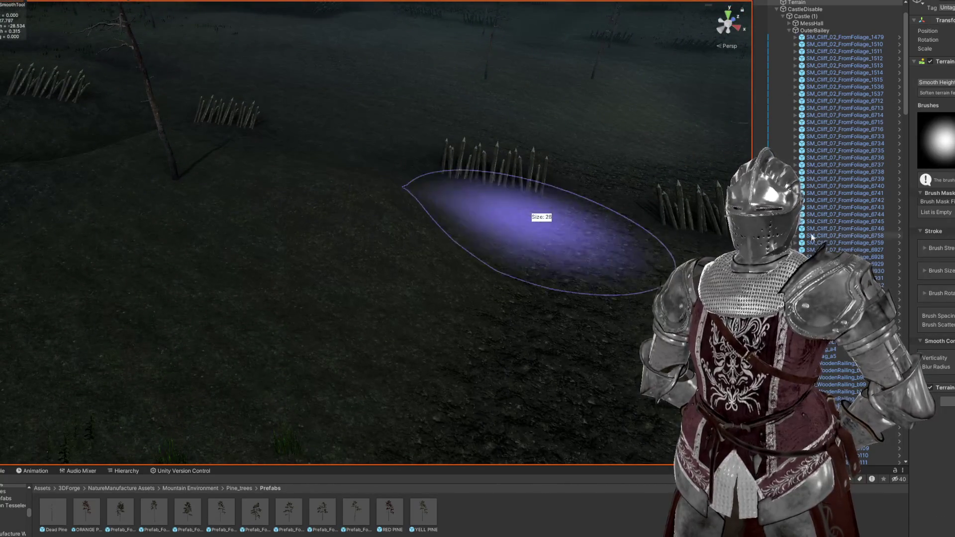
left_click_drag(355, 236, 346, 201)
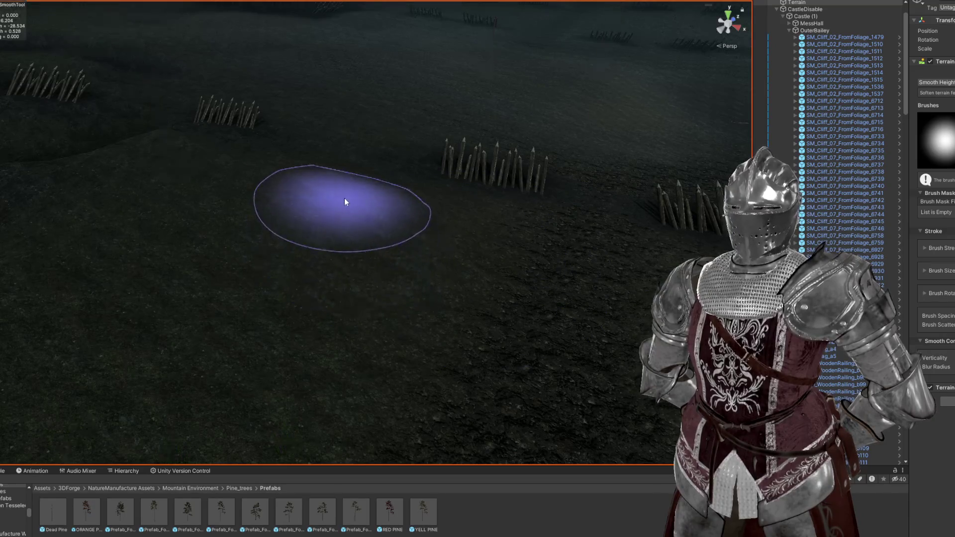
mouse_move(276, 217)
left_mouse_down()
mouse_move(395, 192)
mouse_move(277, 154)
mouse_move(194, 165)
mouse_move(277, 194)
left_mouse_up()
mouse_move(336, 221)
left_mouse_down()
mouse_move(416, 221)
mouse_move(409, 230)
mouse_move(166, 188)
mouse_move(305, 188)
mouse_move(192, 190)
mouse_move(297, 184)
mouse_move(273, 183)
mouse_move(357, 222)
left_mouse_up()
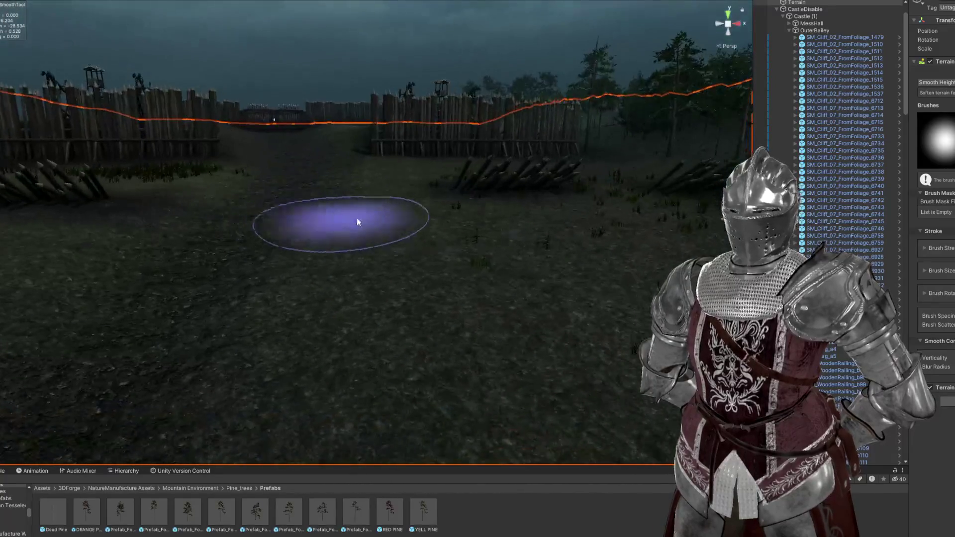
key("F3")
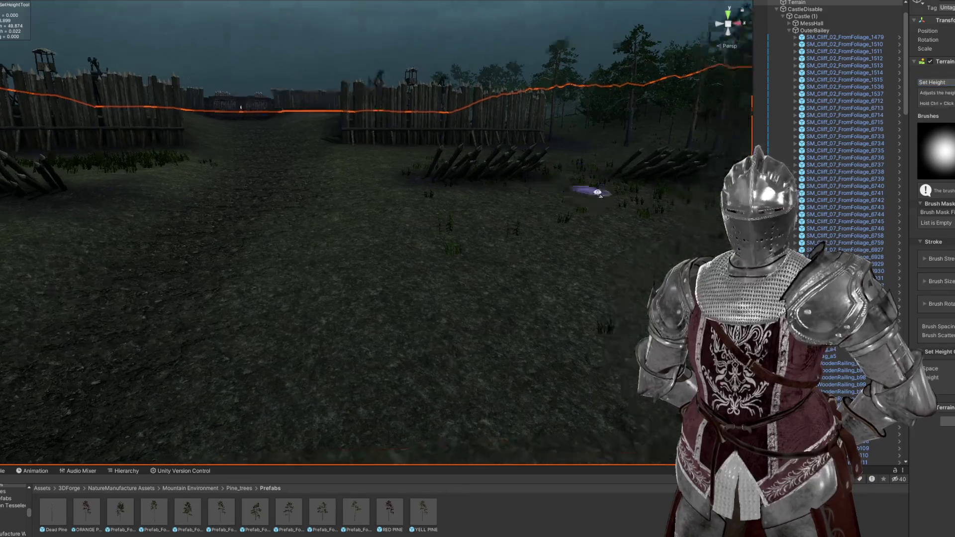
Step: Raise a curved Set Height mound across the field near the stakes, extending it rightward
left_click_drag(575, 192, 334, 194)
left_click_drag(188, 156, 191, 153)
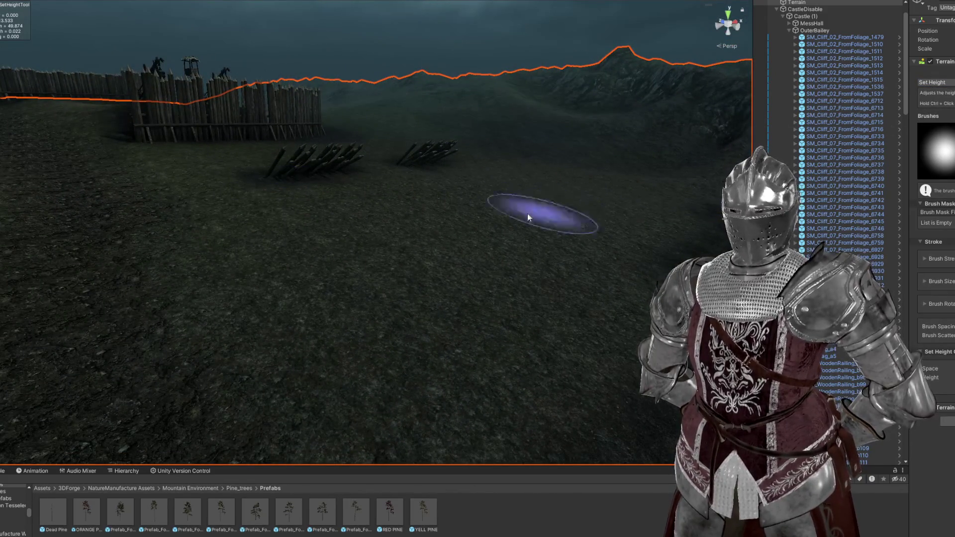
left_click_drag(528, 217, 472, 220)
mouse_move(429, 198)
left_mouse_down()
mouse_move(390, 231)
mouse_move(405, 200)
mouse_move(265, 219)
mouse_move(256, 256)
left_mouse_up()
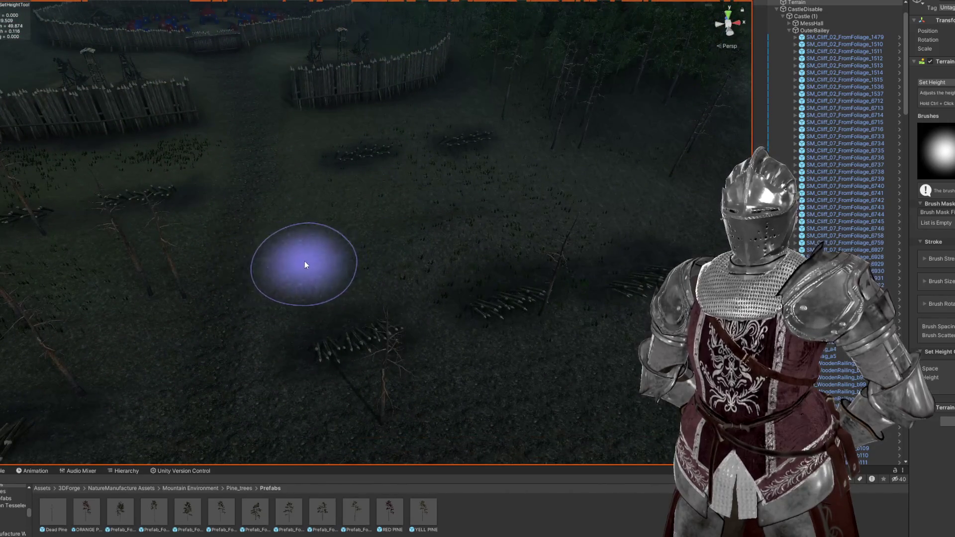
mouse_move(315, 262)
left_mouse_down()
mouse_move(445, 228)
mouse_move(333, 237)
mouse_move(448, 205)
left_mouse_up()
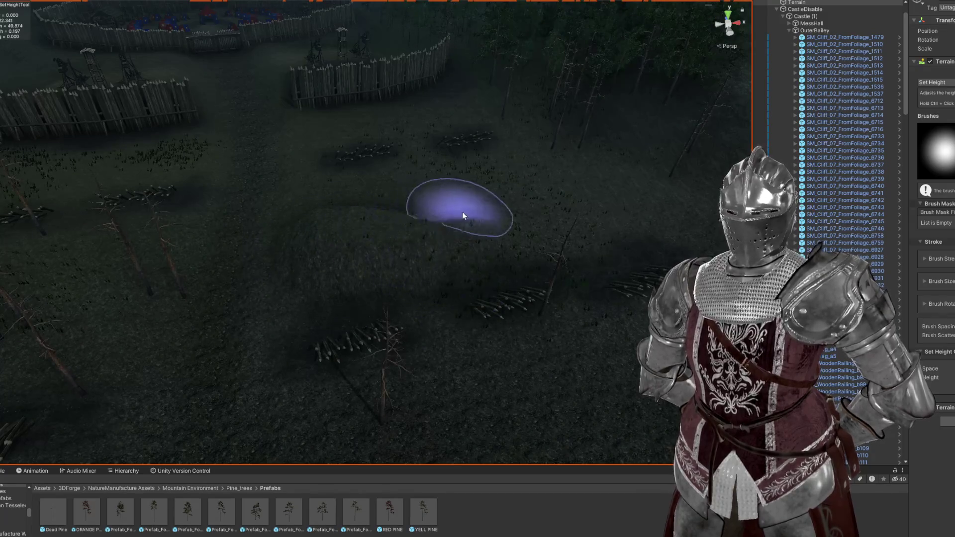
mouse_move(544, 202)
left_mouse_down()
mouse_move(484, 202)
mouse_move(533, 193)
mouse_move(545, 157)
mouse_move(522, 204)
mouse_move(490, 196)
mouse_move(479, 233)
left_mouse_up()
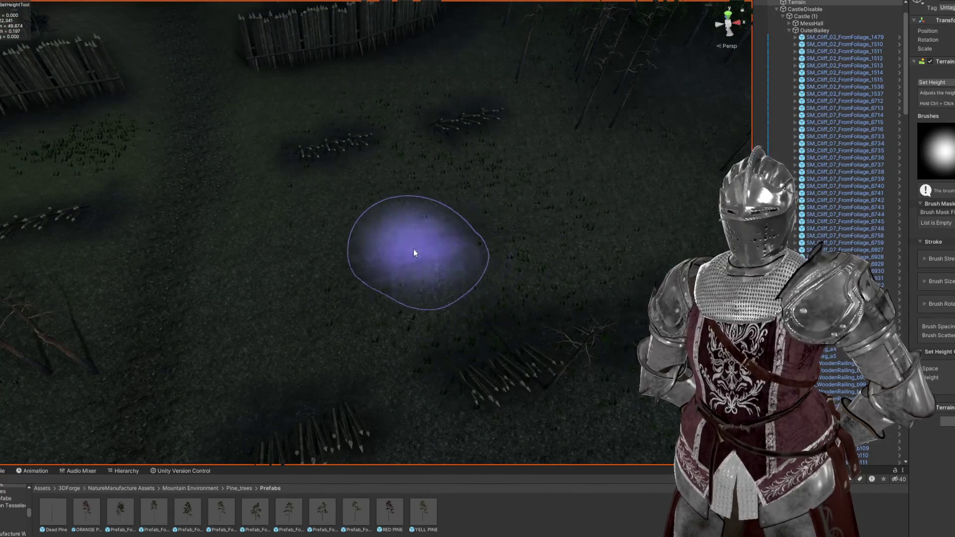
mouse_move(613, 216)
left_mouse_down()
mouse_move(508, 203)
mouse_move(522, 139)
mouse_move(437, 164)
mouse_move(510, 130)
mouse_move(705, 160)
left_mouse_up()
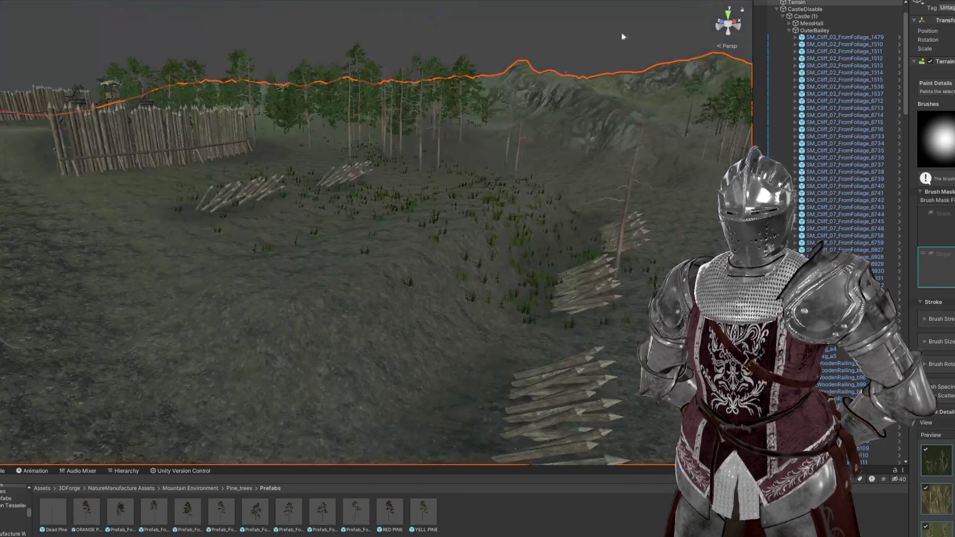
Step: Bring the Scene view down close over the raised earthwork ridge in the grassy field
mouse_move(478, 125)
left_mouse_down()
mouse_move(473, 149)
mouse_move(426, 159)
mouse_move(318, 247)
left_mouse_up()
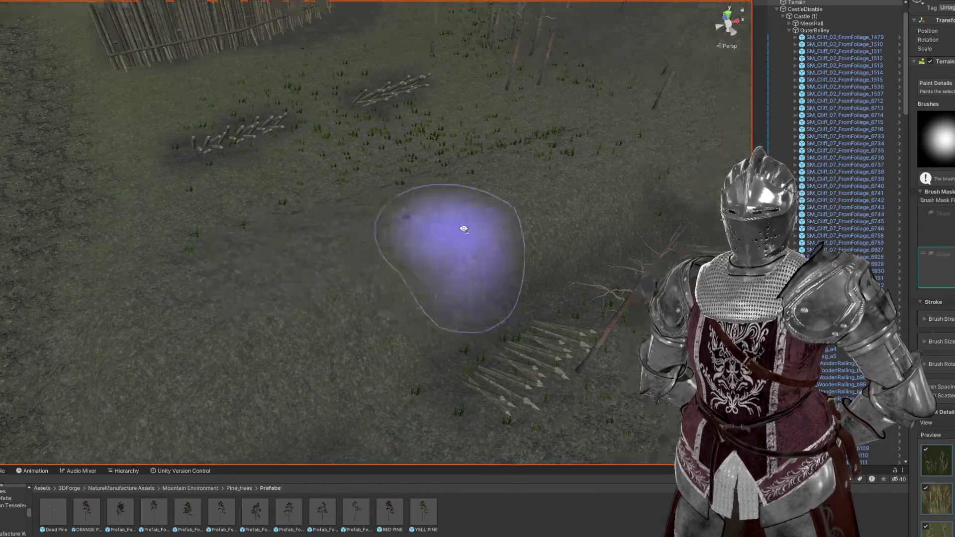
scroll(463, 228, "up", 3)
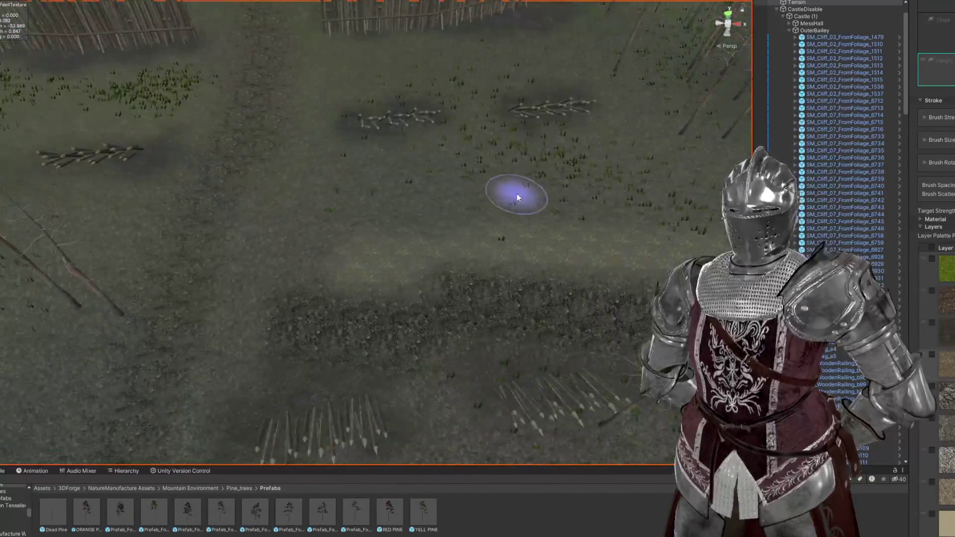
Step: Enlarge the texture brush, drop Brush Strength to 33%, and orbit toward the palisade
key("a")
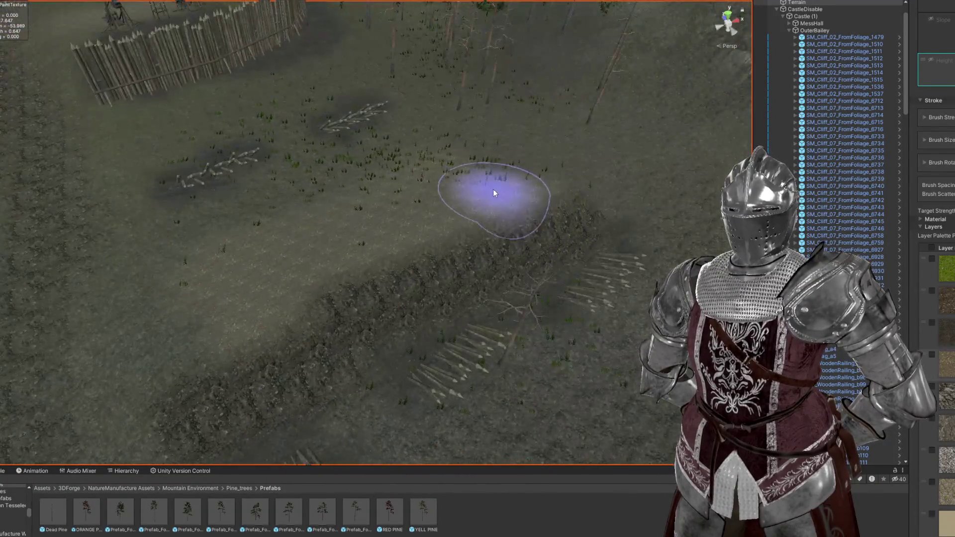
key("s")
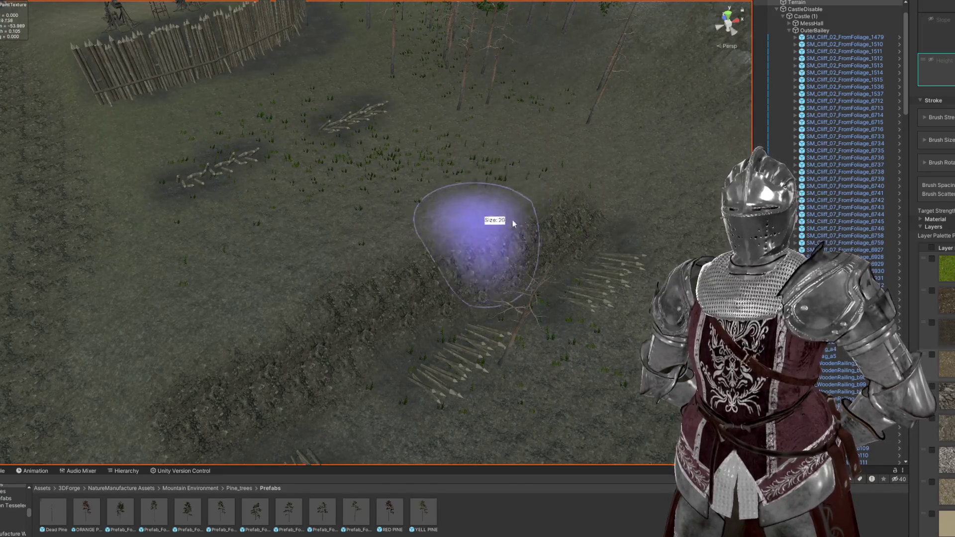
mouse_move(570, 147)
left_mouse_down()
mouse_move(330, 141)
mouse_move(386, 138)
mouse_move(394, 79)
mouse_move(555, 63)
mouse_move(512, 75)
mouse_move(311, 77)
mouse_move(273, 60)
mouse_move(352, 61)
mouse_move(267, 85)
mouse_move(401, 154)
mouse_move(239, 149)
mouse_move(550, 158)
left_mouse_up()
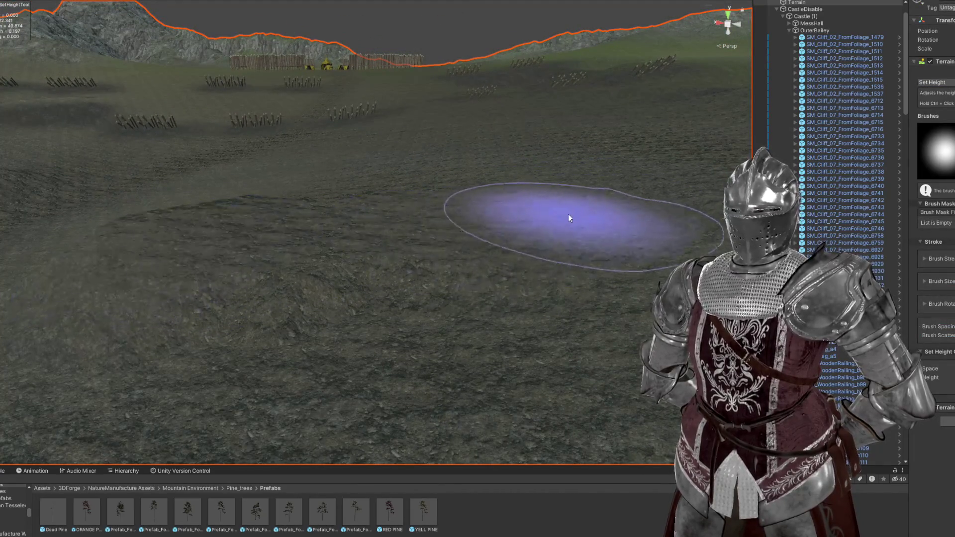
Step: Orbit toward the tall pine trees and switch to smoothing the terrain with Shift
mouse_move(509, 228)
left_mouse_down()
mouse_move(470, 224)
mouse_move(544, 217)
mouse_move(399, 251)
left_mouse_up()
left_click_drag(569, 226, 648, 206)
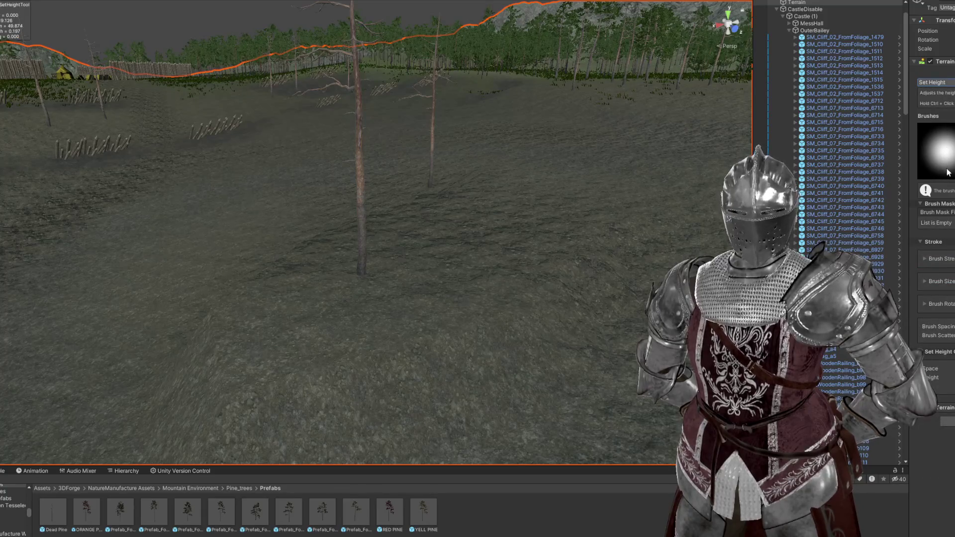
key("shift")
scroll(650, 235, "down", 3)
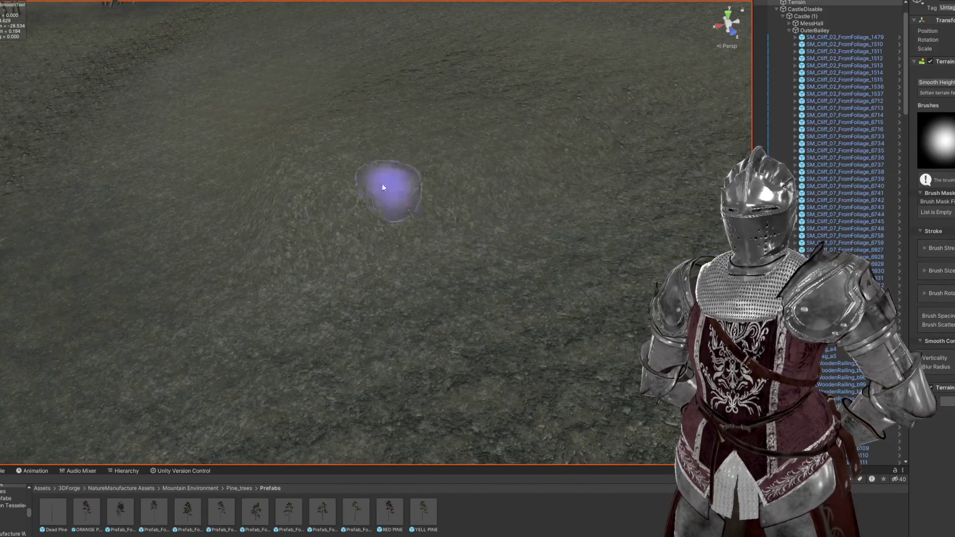
left_click_drag(341, 214, 542, 208)
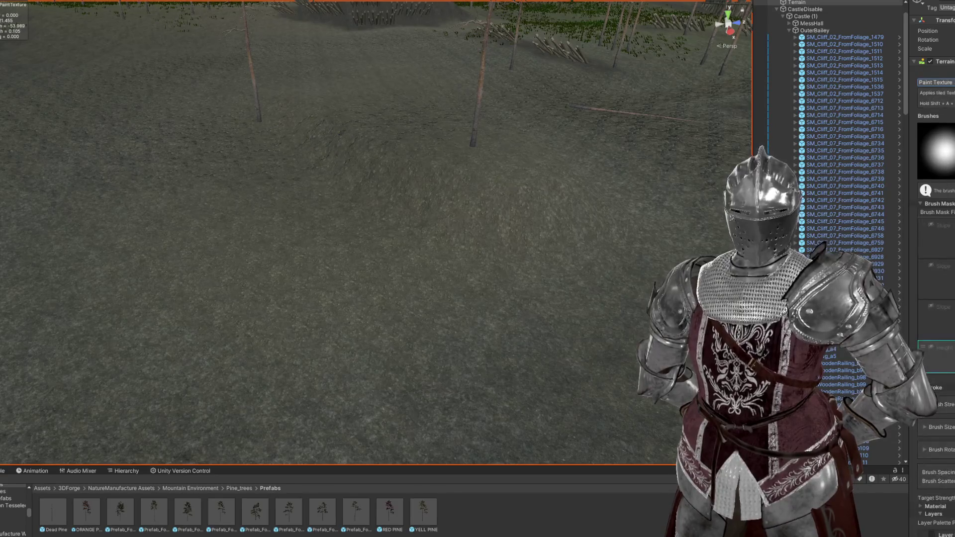
Step: Resize the Paint Texture brush and pull the view back to show the horizon
left_click_drag(496, 228, 393, 235)
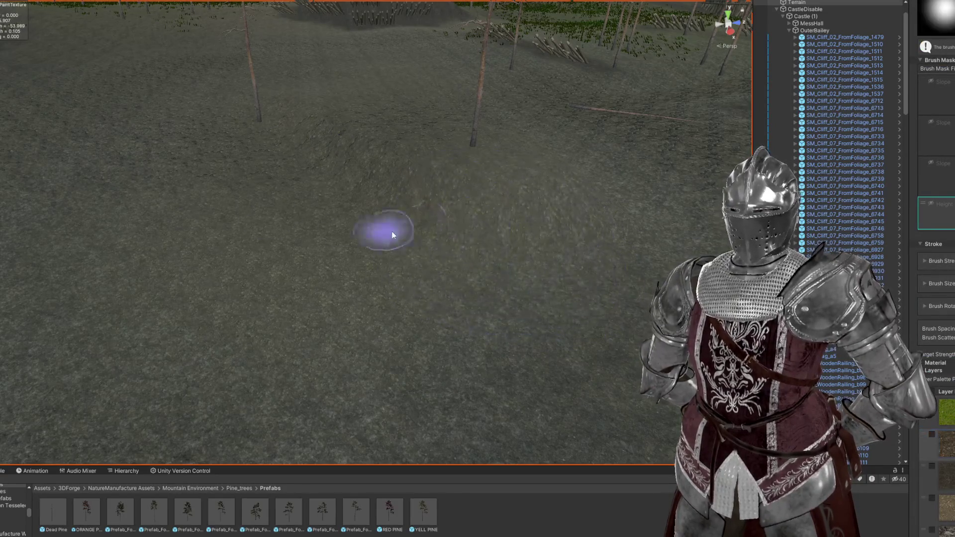
mouse_move(446, 184)
left_mouse_down()
mouse_move(408, 178)
mouse_move(517, 215)
left_mouse_up()
mouse_move(306, 150)
left_mouse_down()
mouse_move(437, 196)
mouse_move(298, 209)
mouse_move(246, 288)
mouse_move(418, 277)
mouse_move(610, 227)
mouse_move(456, 220)
mouse_move(529, 209)
mouse_move(592, 225)
mouse_move(410, 309)
mouse_move(617, 207)
mouse_move(409, 194)
mouse_move(277, 207)
mouse_move(349, 209)
left_mouse_up()
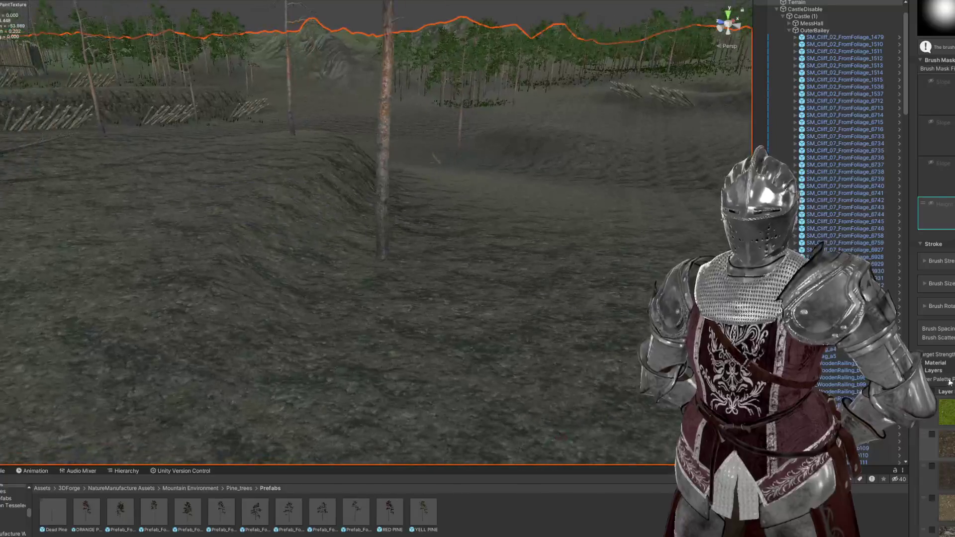
Step: Paint rock texture on the mound slopes, zooming and turning toward another hillside
scroll(490, 124, "up", 5)
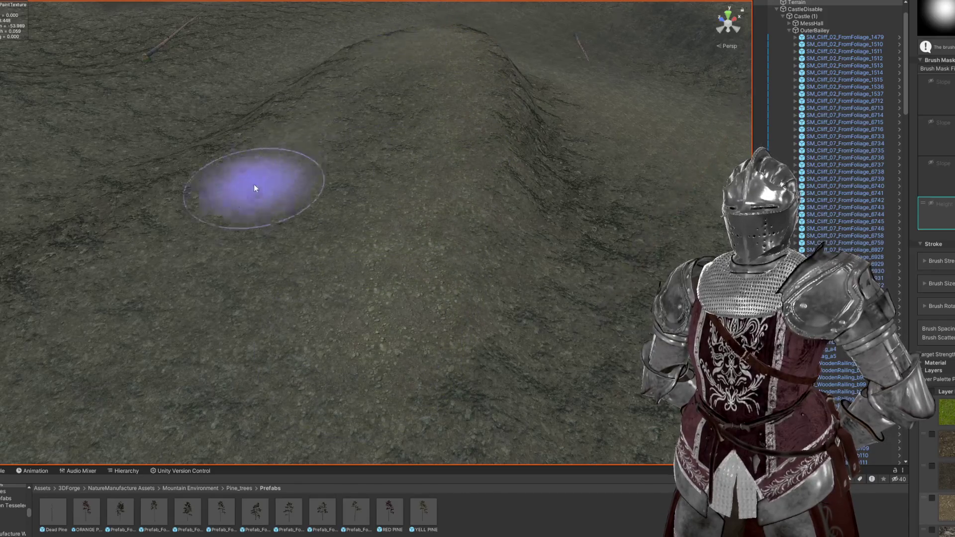
scroll(254, 189, "down", 10)
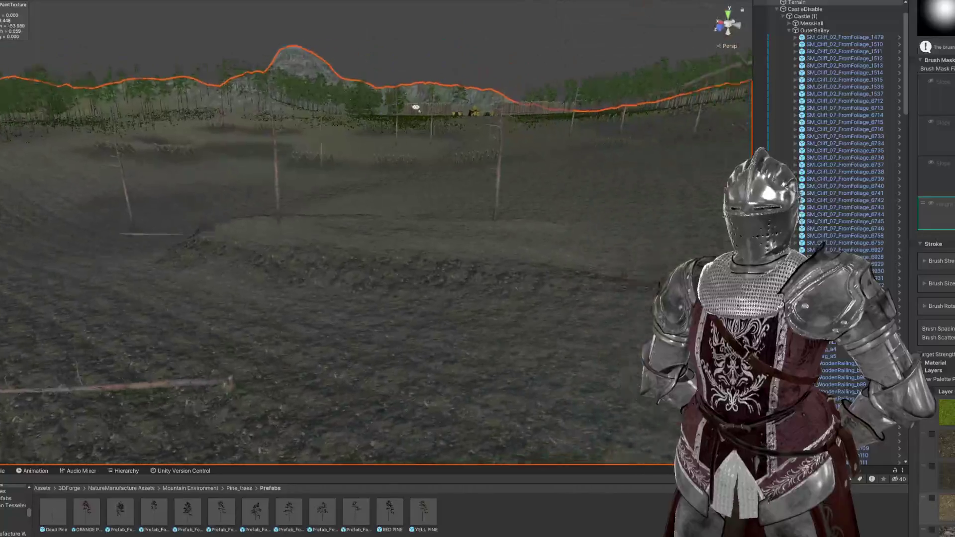
scroll(416, 107, "up", 10)
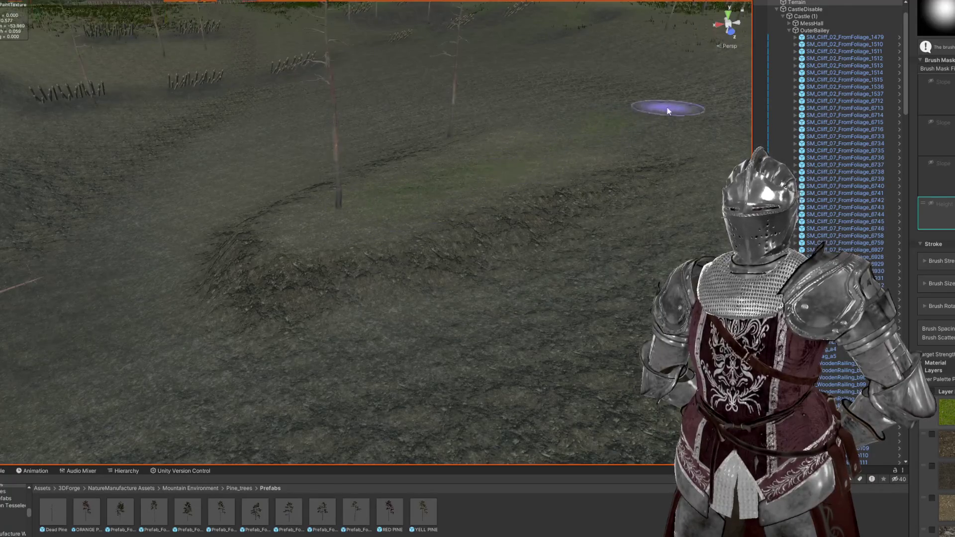
scroll(667, 111, "down", 5)
scroll(422, 185, "down", 3)
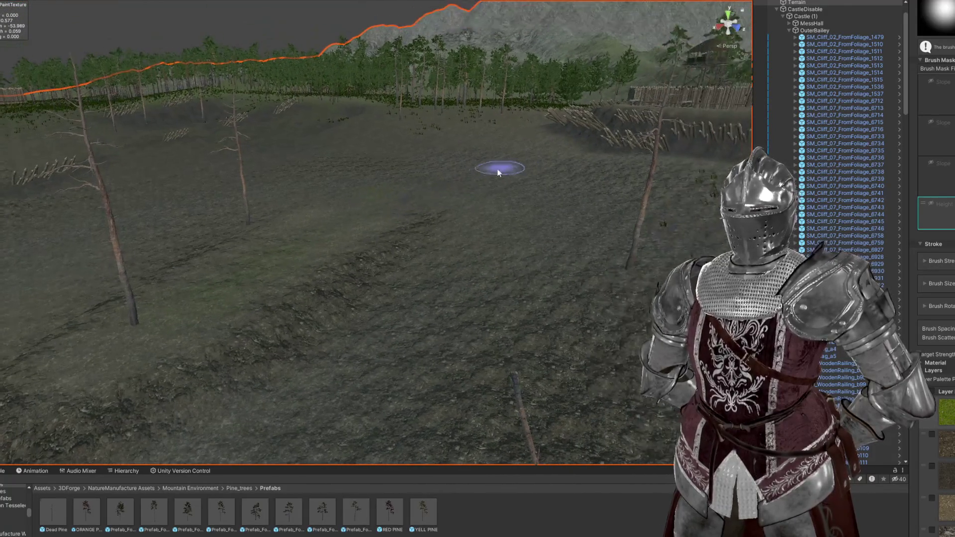
mouse_move(579, 189)
left_mouse_down()
mouse_move(448, 149)
mouse_move(367, 149)
mouse_move(348, 194)
left_mouse_up()
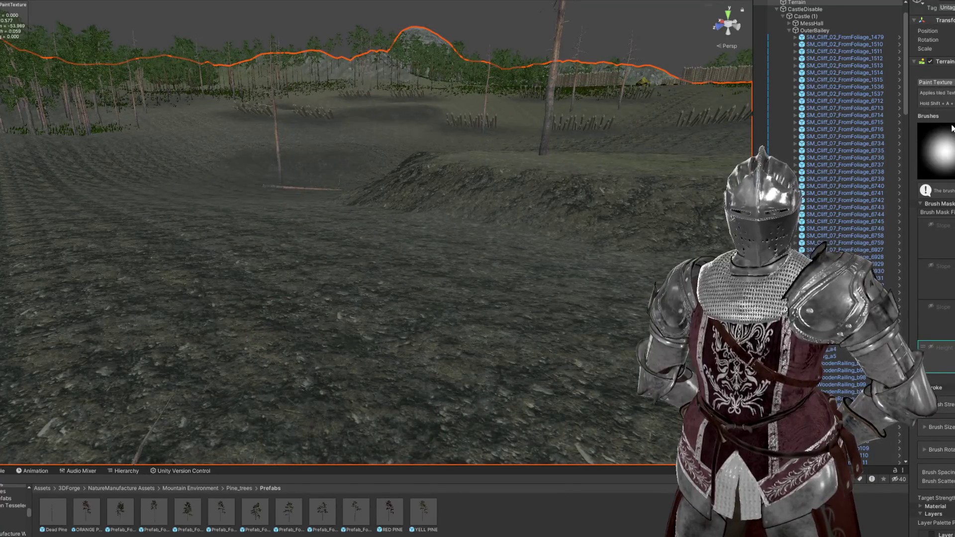
scroll(426, 176, "up", 5)
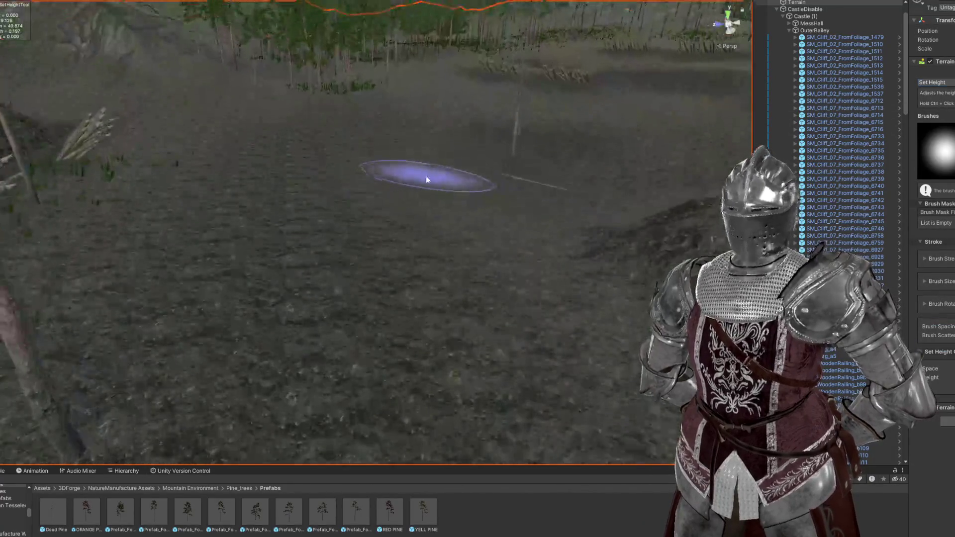
Step: Smooth out the pit in the ground near the wooden spikes
scroll(434, 185, "up", 3)
scroll(367, 225, "down", 5)
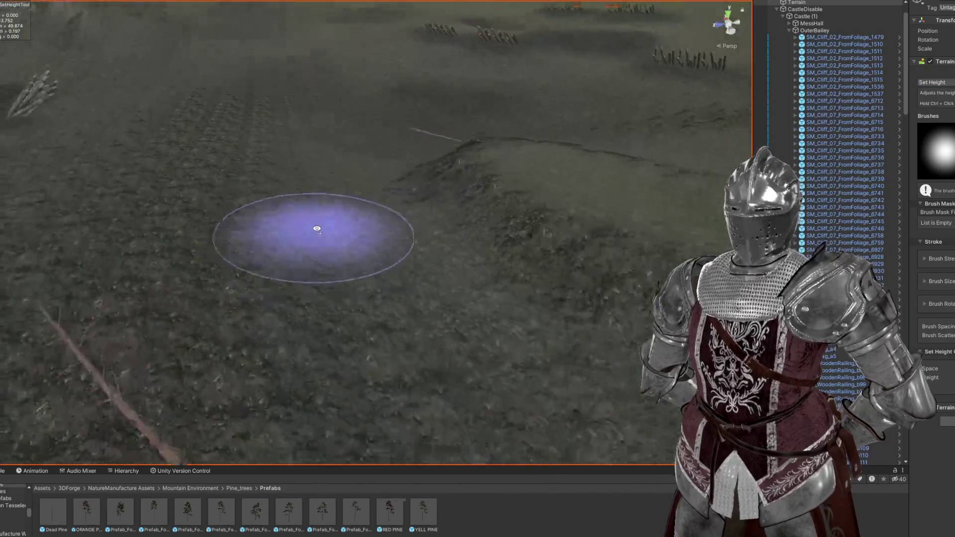
scroll(411, 262, "up", 3)
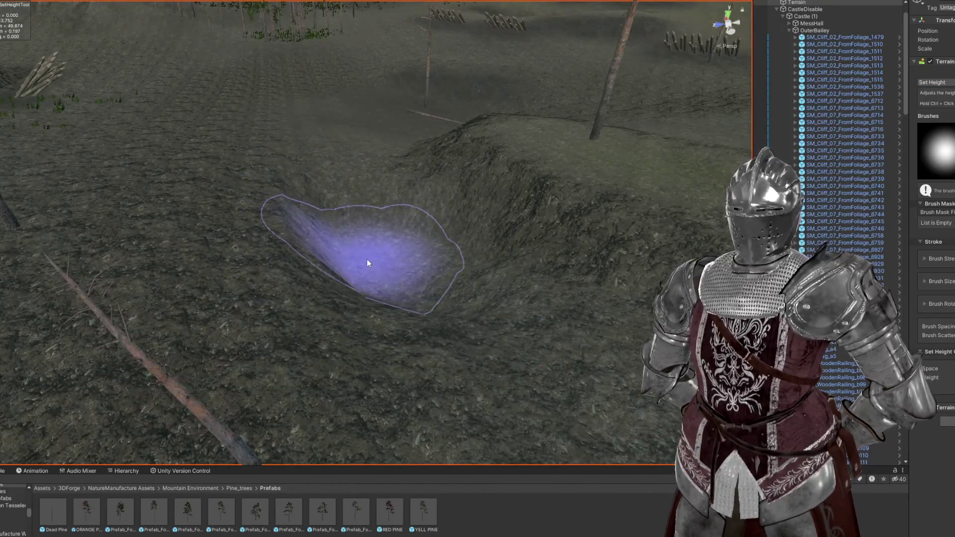
mouse_move(369, 263)
left_mouse_down()
mouse_move(397, 258)
mouse_move(271, 226)
mouse_move(489, 249)
mouse_move(599, 246)
mouse_move(514, 230)
mouse_move(683, 216)
left_mouse_up()
Step: Orbit around the field to view the spikes, tree line, and wider terrain
mouse_move(811, 211)
left_mouse_down()
mouse_move(631, 247)
mouse_move(453, 265)
mouse_move(332, 250)
mouse_move(534, 256)
mouse_move(395, 257)
mouse_move(404, 274)
mouse_move(421, 258)
mouse_move(213, 238)
mouse_move(275, 242)
mouse_move(241, 252)
mouse_move(266, 211)
left_mouse_up()
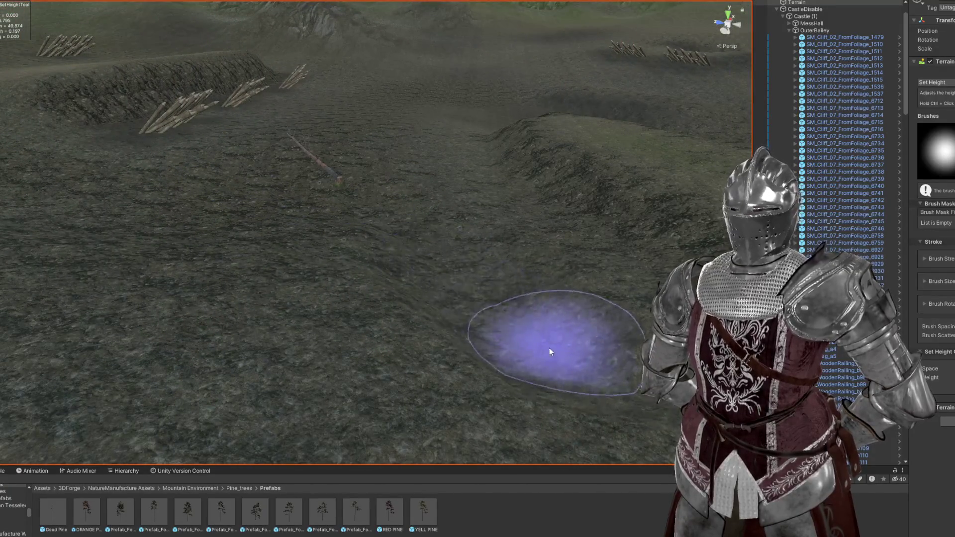
mouse_move(397, 304)
left_mouse_down()
mouse_move(427, 352)
mouse_move(587, 373)
mouse_move(608, 316)
left_mouse_up()
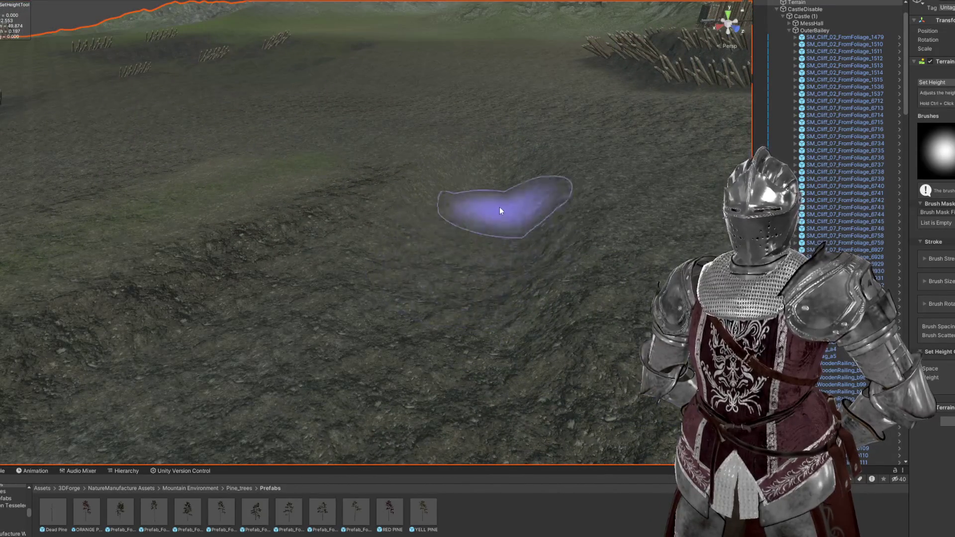
mouse_move(495, 303)
left_mouse_down()
mouse_move(617, 297)
mouse_move(558, 313)
mouse_move(468, 288)
left_mouse_up()
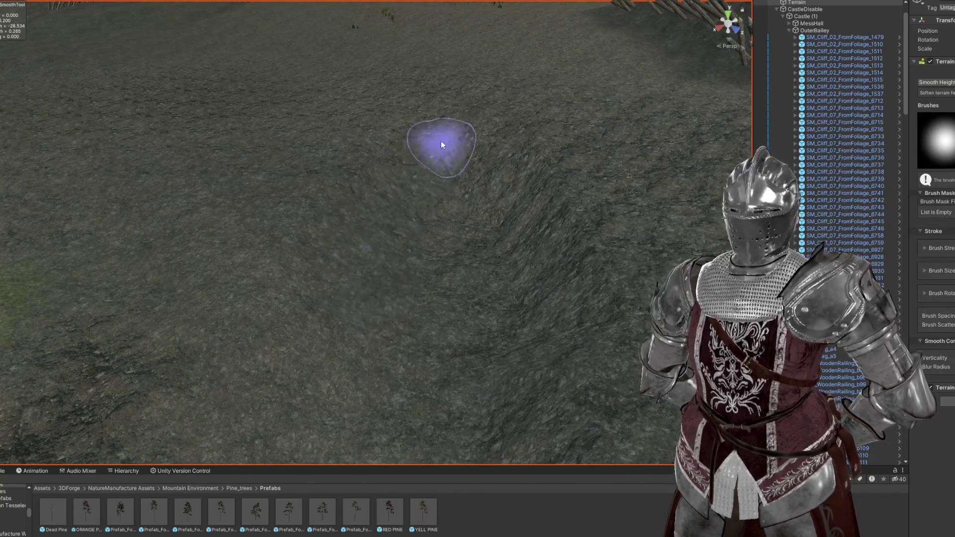
mouse_move(497, 324)
left_mouse_down()
mouse_move(561, 341)
mouse_move(544, 334)
mouse_move(448, 164)
mouse_move(516, 184)
mouse_move(482, 196)
mouse_move(466, 218)
mouse_move(523, 224)
mouse_move(438, 235)
left_mouse_up()
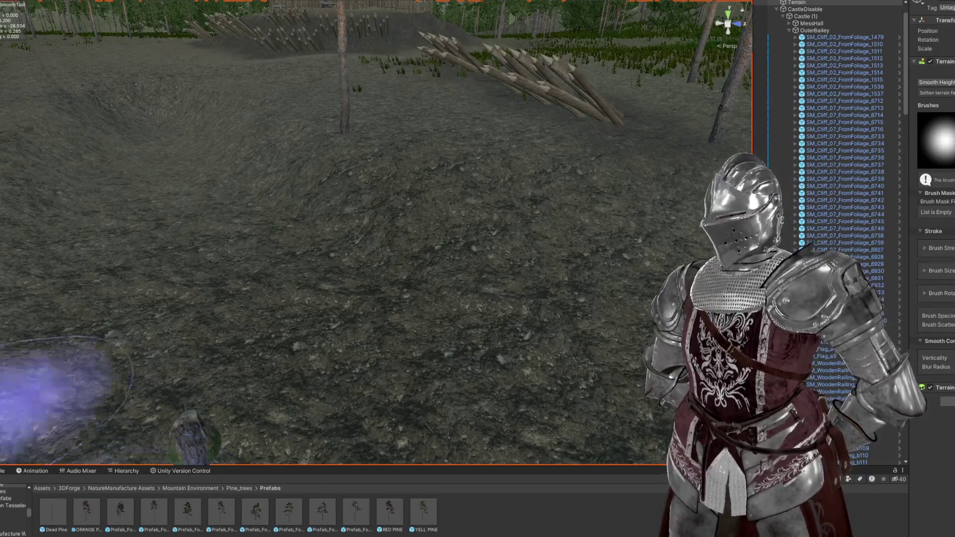
mouse_move(491, 373)
left_mouse_down()
mouse_move(448, 319)
mouse_move(380, 356)
mouse_move(919, 170)
left_mouse_up()
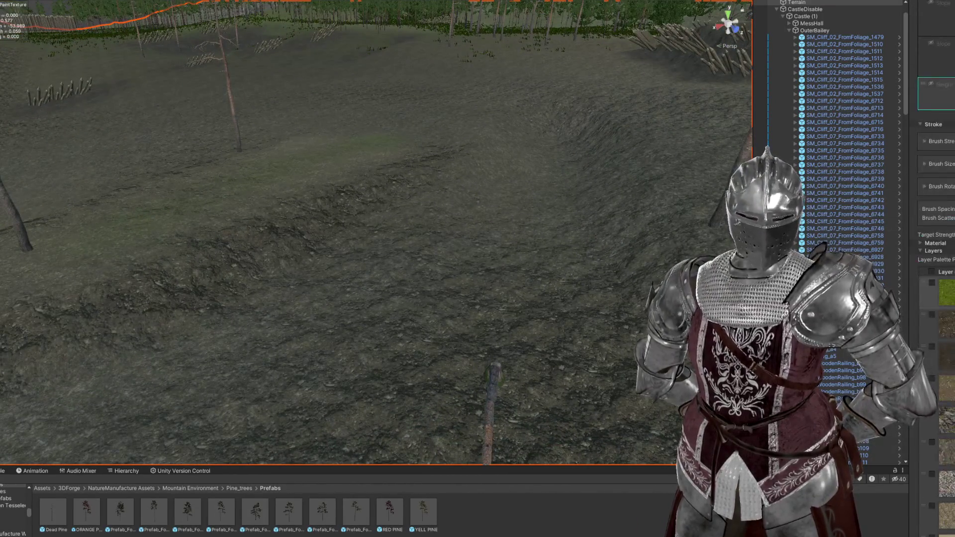
Step: Paint rock texture into the trench beside the spikes, framing it with the pine trees and fences
mouse_move(498, 224)
left_mouse_down()
mouse_move(437, 220)
mouse_move(518, 239)
mouse_move(480, 256)
left_mouse_up()
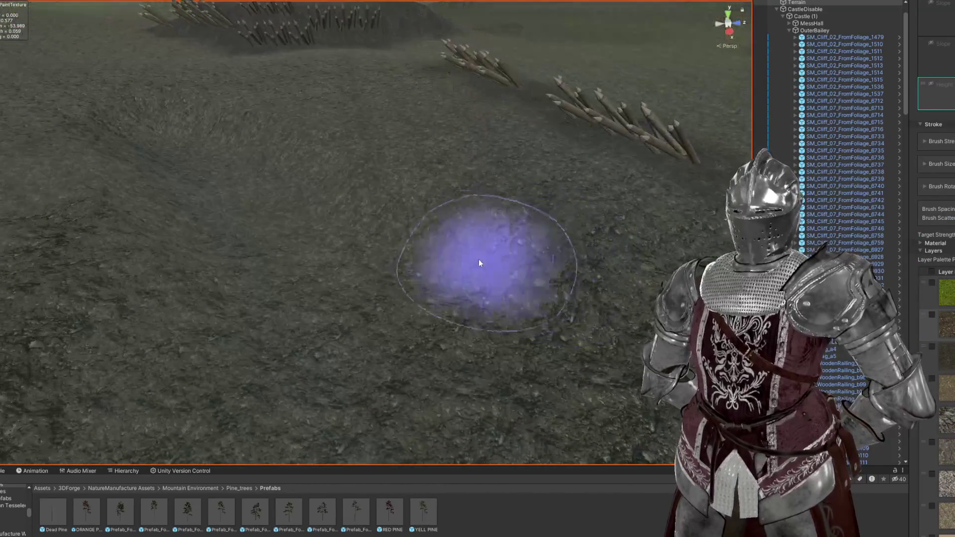
scroll(296, 166, "down", 5)
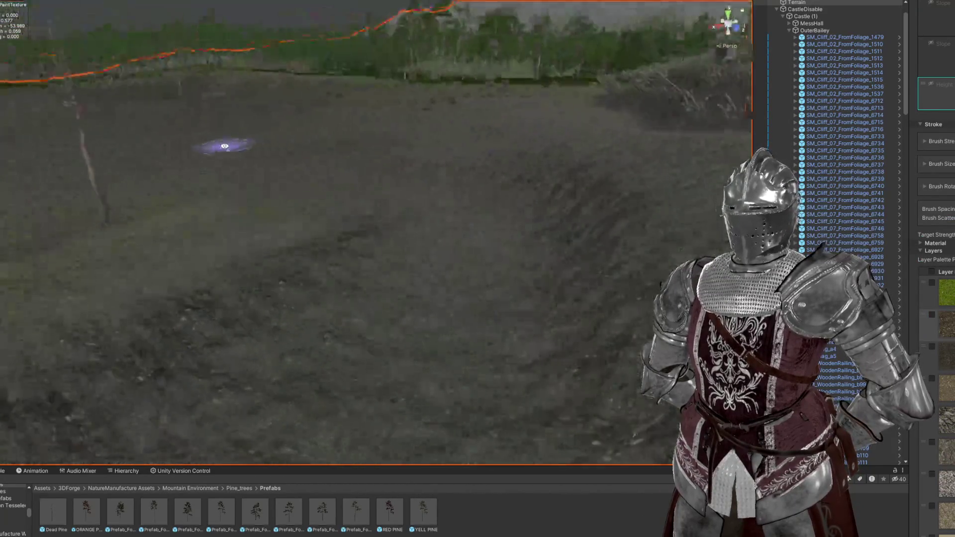
mouse_move(571, 159)
left_mouse_down()
mouse_move(474, 196)
mouse_move(512, 178)
mouse_move(443, 170)
mouse_move(525, 310)
mouse_move(572, 422)
mouse_move(456, 214)
mouse_move(437, 220)
mouse_move(482, 163)
mouse_move(473, 171)
mouse_move(507, 154)
mouse_move(337, 303)
mouse_move(465, 196)
mouse_move(554, 184)
mouse_move(491, 284)
mouse_move(572, 273)
mouse_move(649, 198)
mouse_move(258, 334)
mouse_move(70, 375)
mouse_move(345, 285)
mouse_move(133, 126)
mouse_move(352, 135)
mouse_move(231, 179)
mouse_move(532, 198)
left_mouse_up()
mouse_move(554, 235)
left_mouse_down()
mouse_move(492, 196)
mouse_move(348, 198)
mouse_move(267, 148)
mouse_move(186, 137)
mouse_move(927, 370)
left_mouse_up()
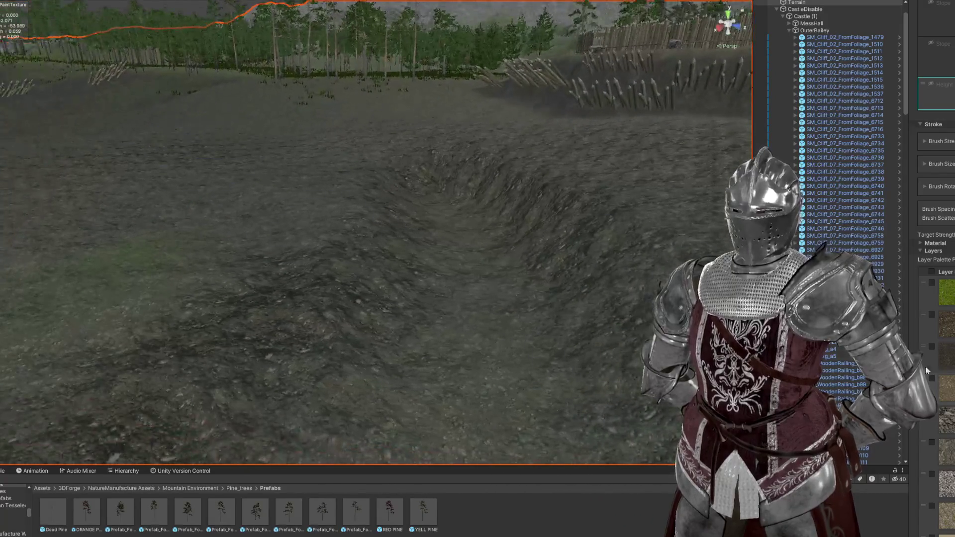
mouse_move(497, 305)
left_mouse_down()
mouse_move(454, 224)
mouse_move(587, 288)
mouse_move(443, 202)
left_mouse_up()
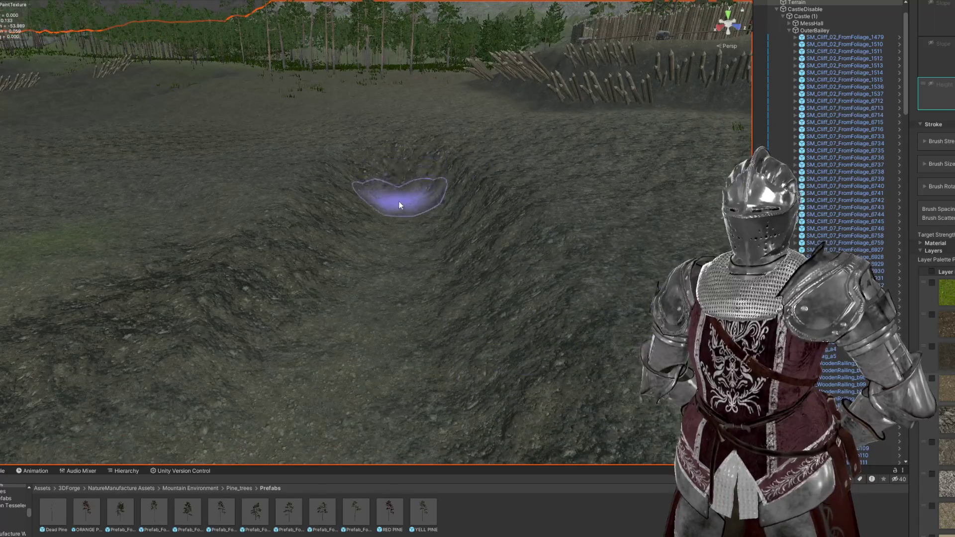
mouse_move(340, 385)
left_mouse_down()
mouse_move(458, 292)
mouse_move(414, 275)
mouse_move(139, 260)
mouse_move(305, 247)
mouse_move(501, 193)
mouse_move(420, 149)
mouse_move(448, 118)
mouse_move(424, 154)
mouse_move(439, 171)
mouse_move(527, 158)
mouse_move(576, 209)
mouse_move(622, 208)
mouse_move(478, 218)
mouse_move(503, 218)
mouse_move(522, 231)
mouse_move(546, 222)
mouse_move(455, 239)
mouse_move(474, 242)
left_mouse_up()
Step: Restore the editor panels around the scene, select the Terrain, and make the asset browser taller
key("shift+space")
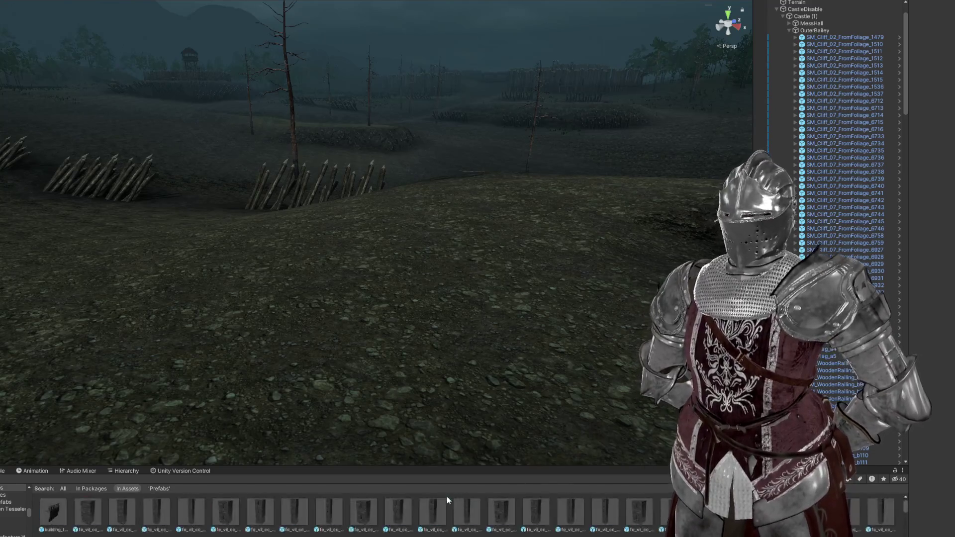
left_click(369, 464)
left_click_drag(368, 466, 356, 421)
left_click_drag(398, 388, 420, 246)
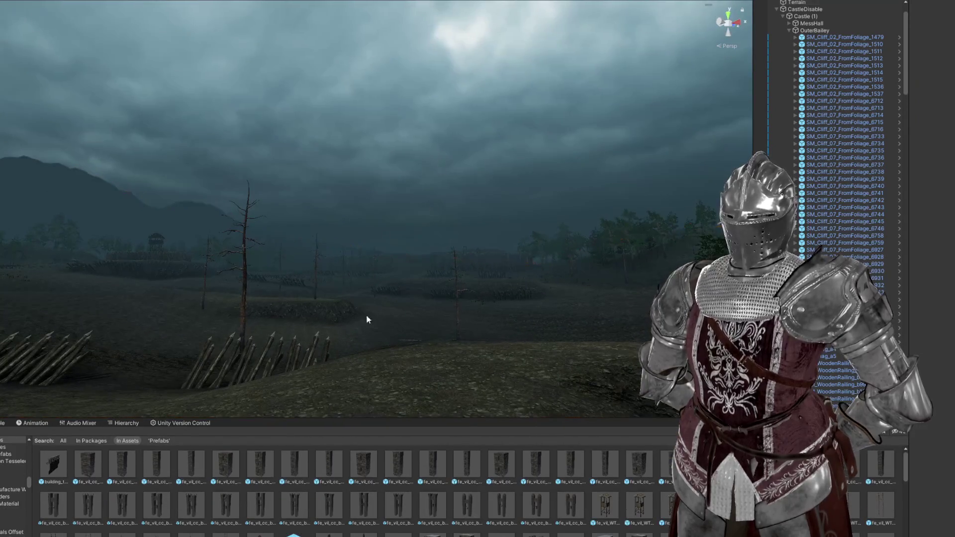
Step: Scroll to the tower prefabs and drag a wooden watchtower onto the battlefield near the stakes
scroll(398, 521, "down", 5)
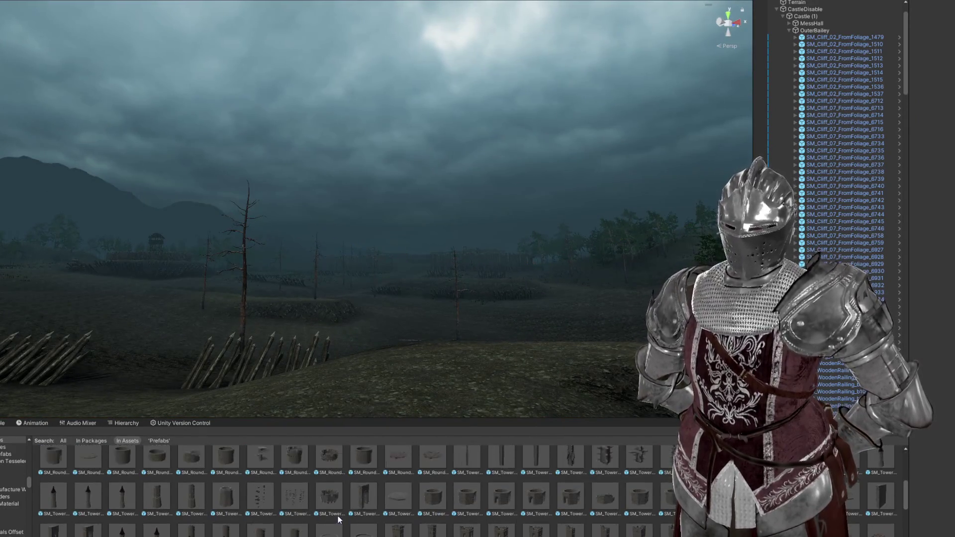
scroll(334, 512, "down", 3)
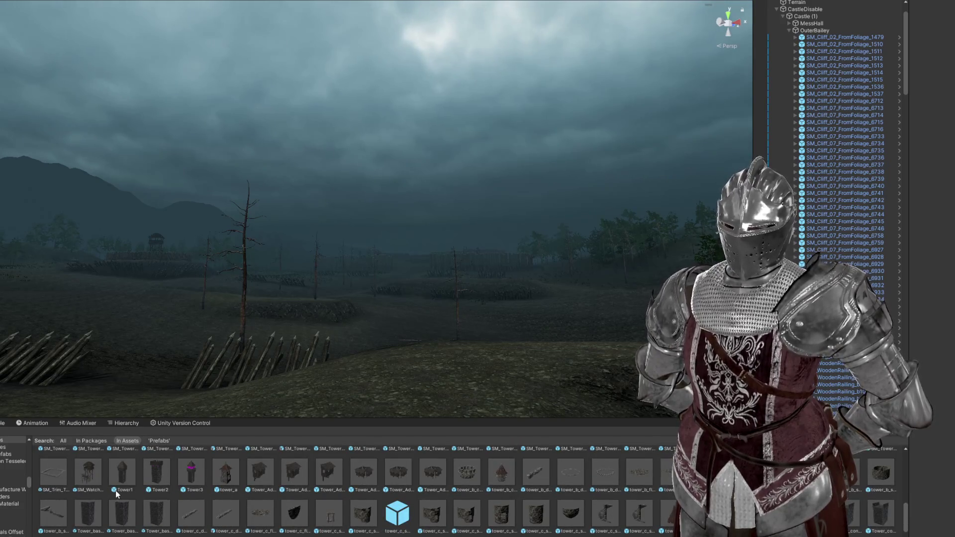
scroll(632, 506, "down", 1)
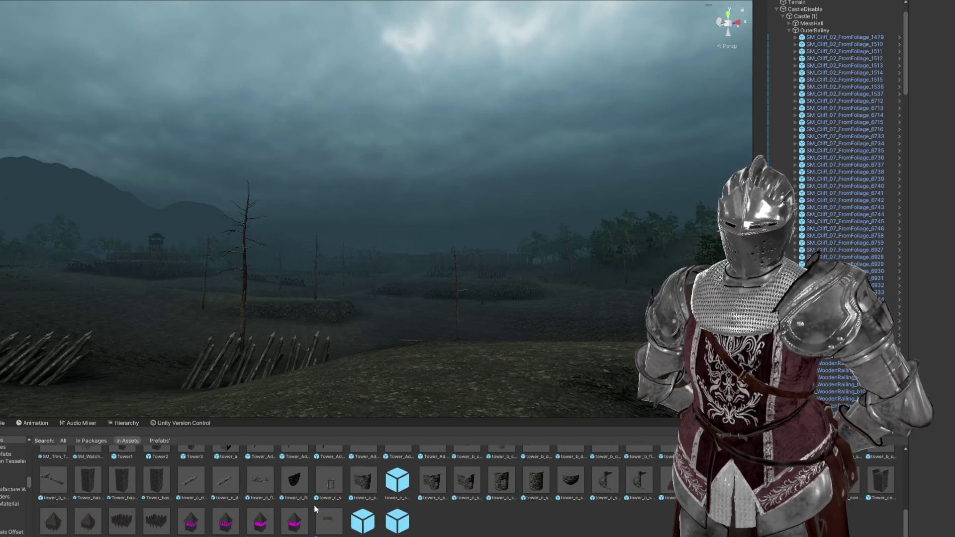
scroll(331, 518, "up", 1)
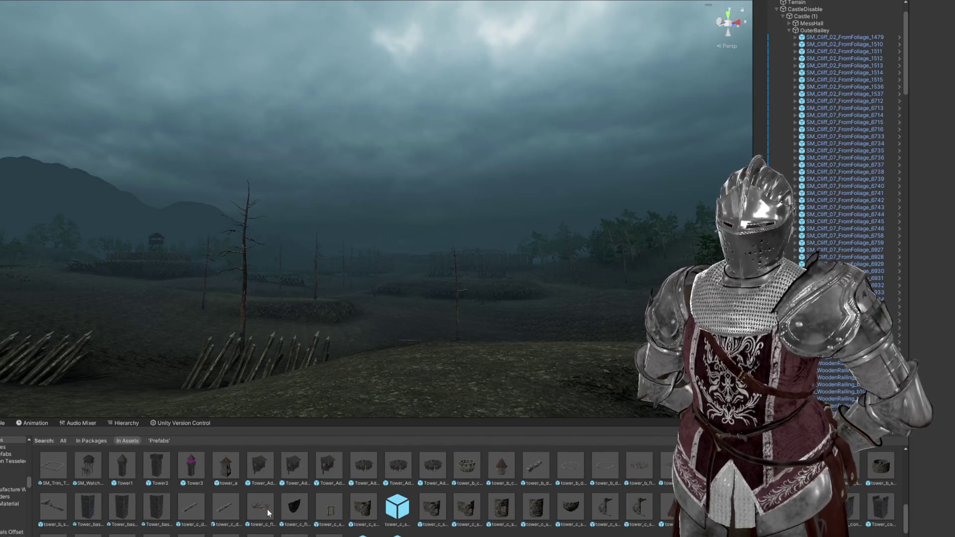
mouse_move(503, 323)
left_mouse_down()
mouse_move(443, 363)
mouse_move(210, 451)
left_mouse_up()
mouse_move(287, 455)
left_mouse_down()
mouse_move(476, 324)
mouse_move(497, 324)
mouse_move(456, 315)
mouse_move(480, 315)
mouse_move(367, 329)
mouse_move(313, 315)
mouse_move(405, 390)
mouse_move(402, 361)
left_mouse_up()
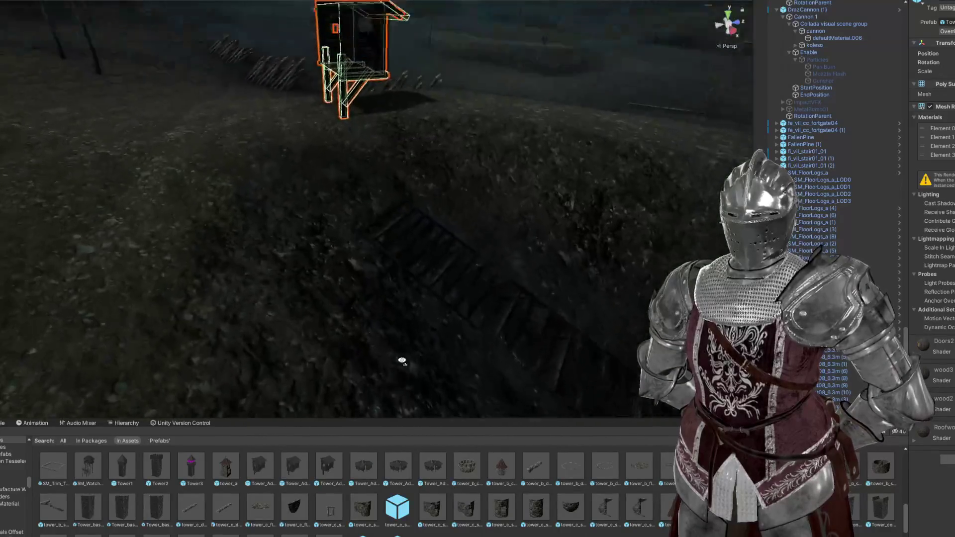
Step: Frame the new watchtower, then rotate and shift it into position
key("f")
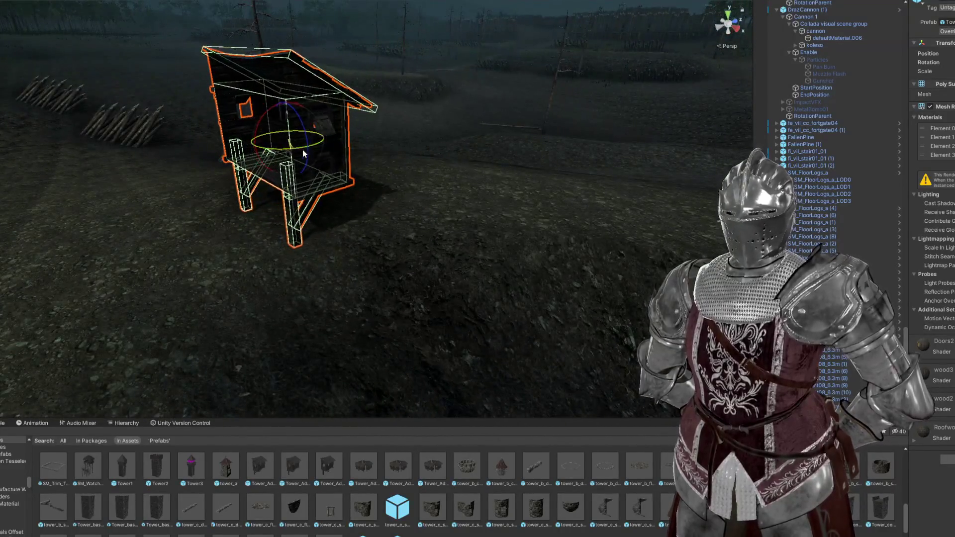
mouse_move(304, 154)
left_mouse_down()
mouse_move(496, 111)
mouse_move(373, 110)
mouse_move(382, 89)
mouse_move(353, 144)
mouse_move(442, 161)
mouse_move(590, 60)
mouse_move(471, 81)
mouse_move(689, 135)
mouse_move(477, 196)
left_mouse_up()
key("w")
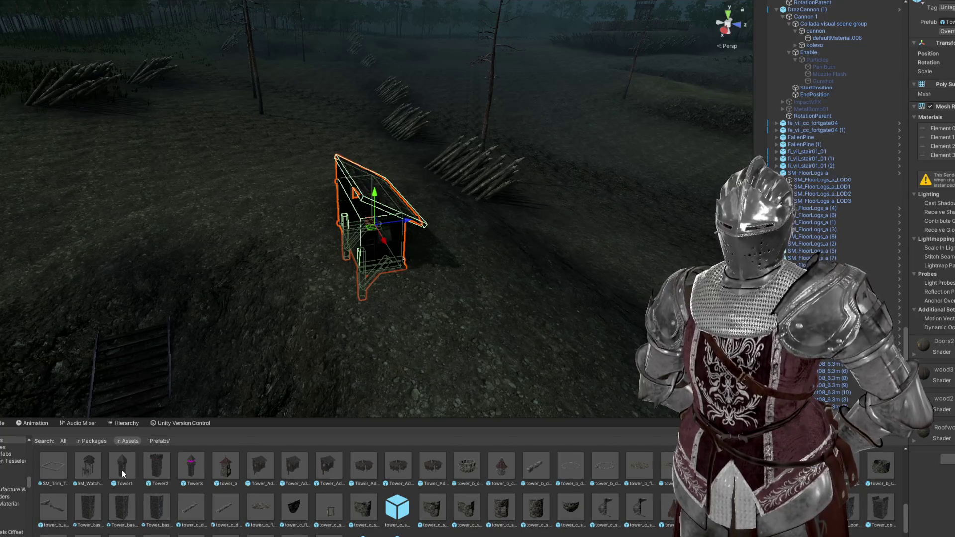
Step: Place a large wooden watchtower among the stakes and trees in the field
mouse_move(88, 470)
left_mouse_down()
mouse_move(315, 242)
mouse_move(316, 191)
mouse_move(384, 162)
mouse_move(376, 163)
mouse_move(386, 181)
mouse_move(450, 213)
mouse_move(675, 199)
mouse_move(646, 235)
mouse_move(646, 218)
mouse_move(454, 211)
mouse_move(561, 185)
mouse_move(627, 184)
mouse_move(443, 190)
left_mouse_up()
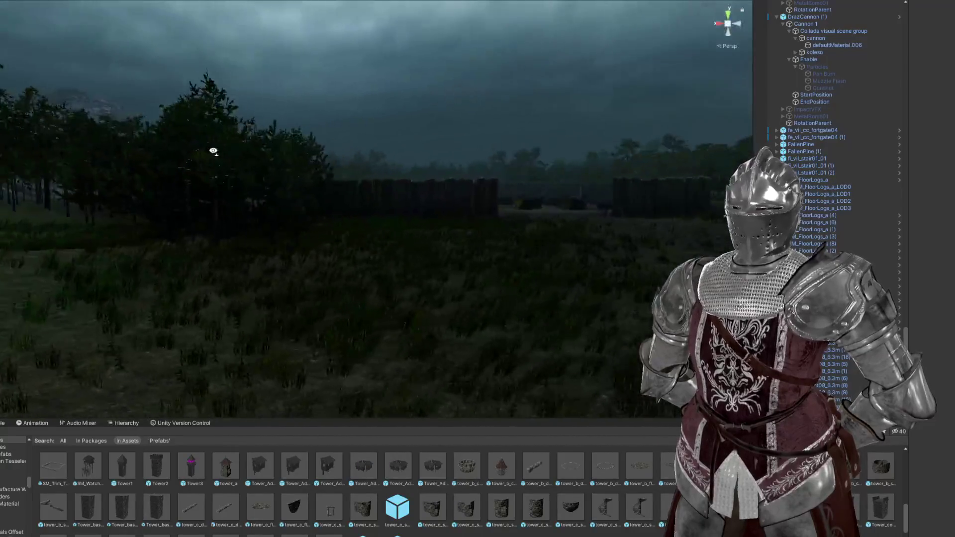
left_click_drag(214, 151, 566, 192)
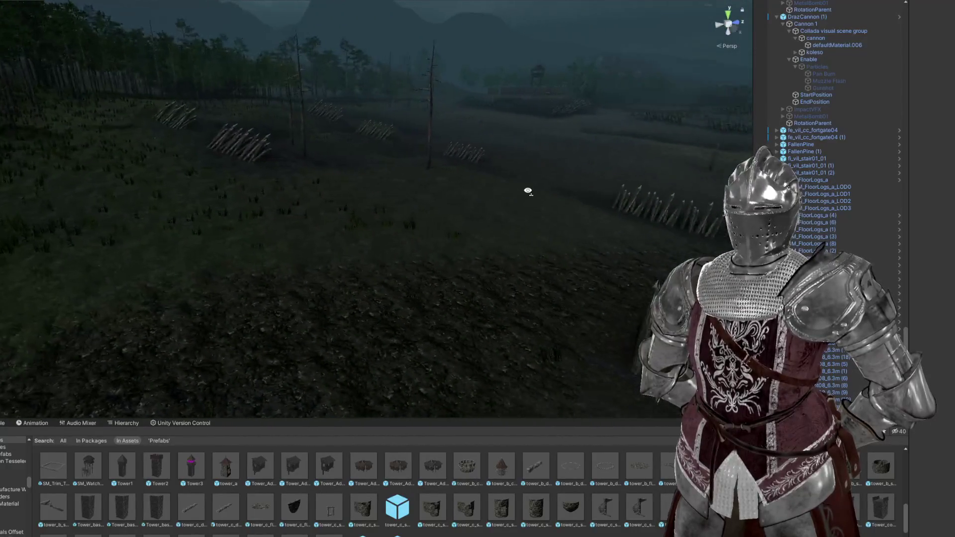
left_click_drag(632, 190, 593, 189)
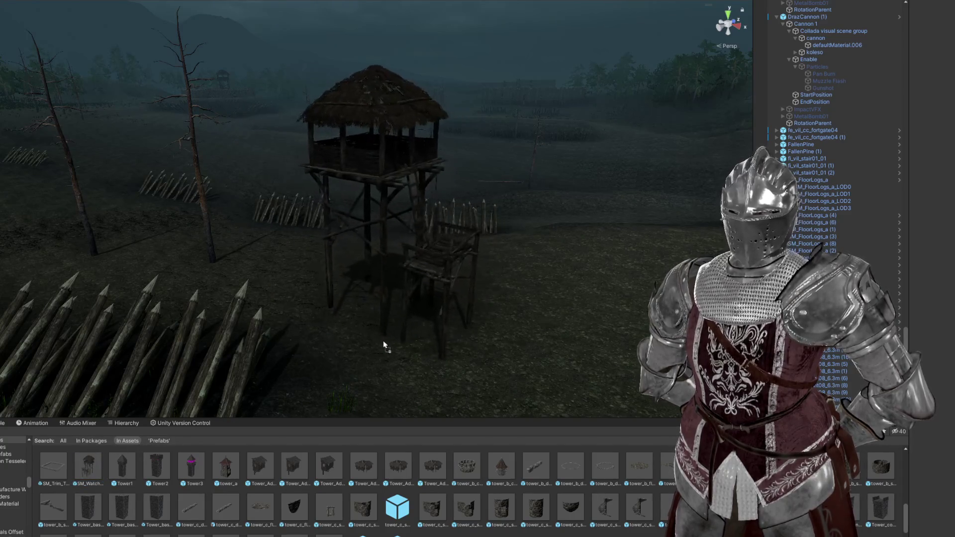
Step: Frame the watchtower and orbit to look down on it
scroll(437, 311, "up", 5)
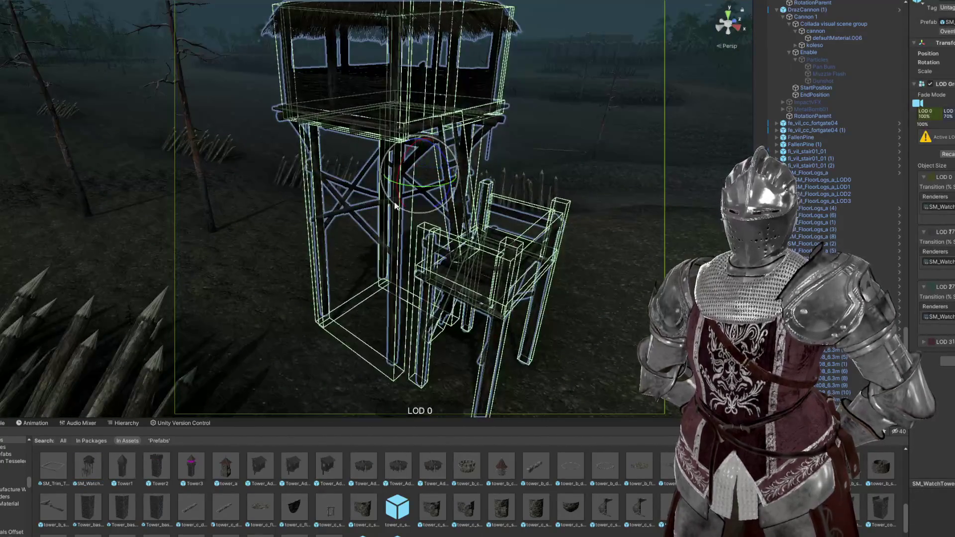
left_click_drag(418, 194, 577, 187)
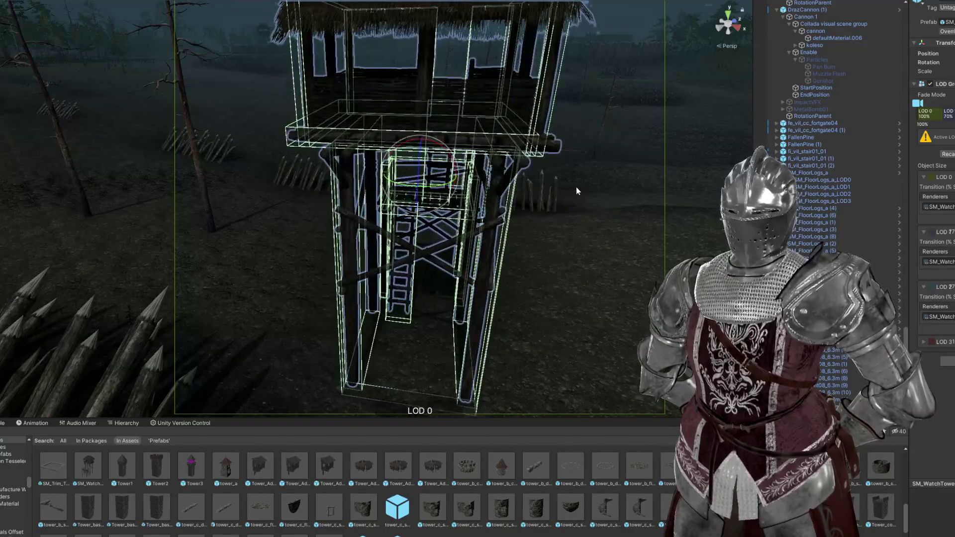
scroll(502, 219, "up", 5)
scroll(398, 201, "down", 10)
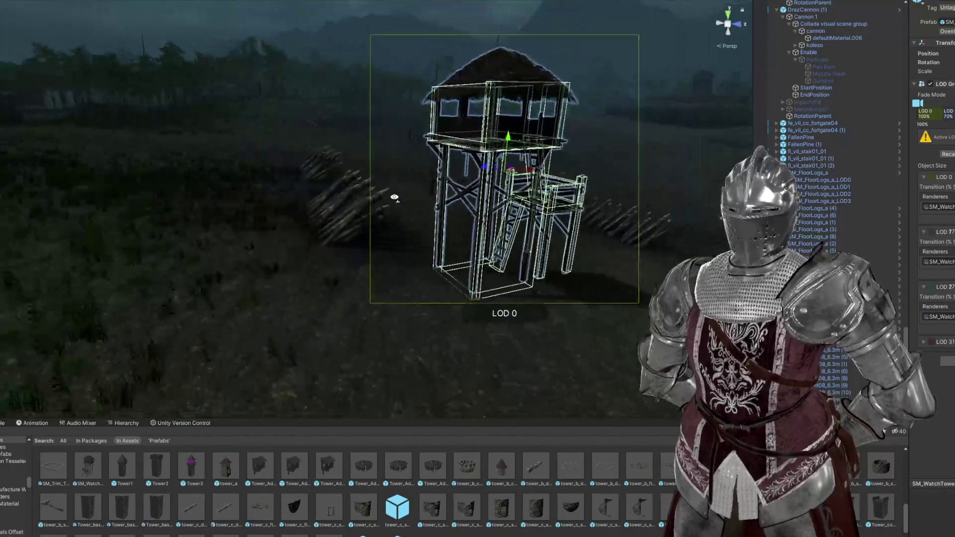
scroll(400, 202, "down", 5)
mouse_move(399, 202)
left_mouse_down()
mouse_move(494, 220)
mouse_move(420, 197)
mouse_move(392, 214)
left_mouse_up()
key("f")
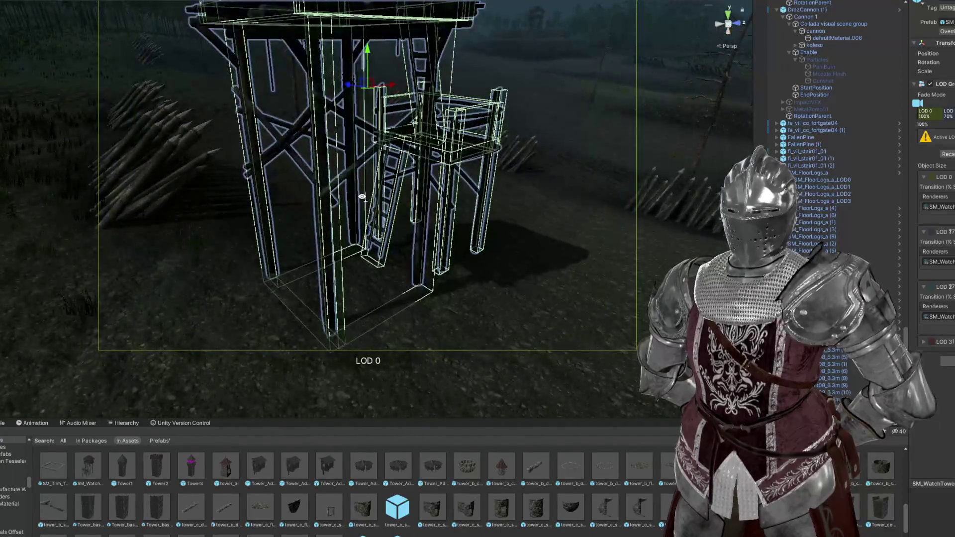
scroll(362, 197, "down", 6)
mouse_move(418, 269)
left_mouse_down()
mouse_move(447, 260)
mouse_move(387, 232)
mouse_move(465, 130)
mouse_move(452, 156)
left_mouse_up()
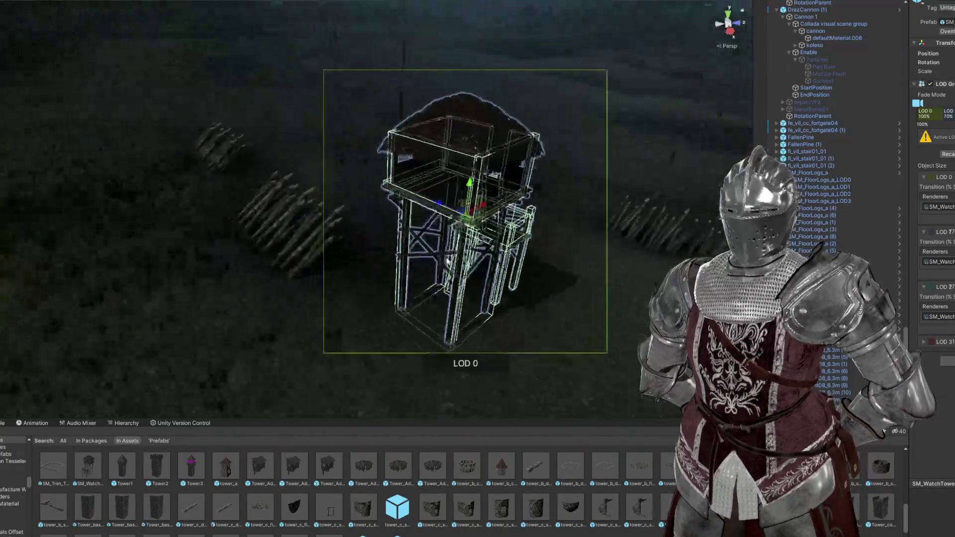
Step: Lift the watchtower so its legs rest on the terrain, then reselect the Terrain
key("e")
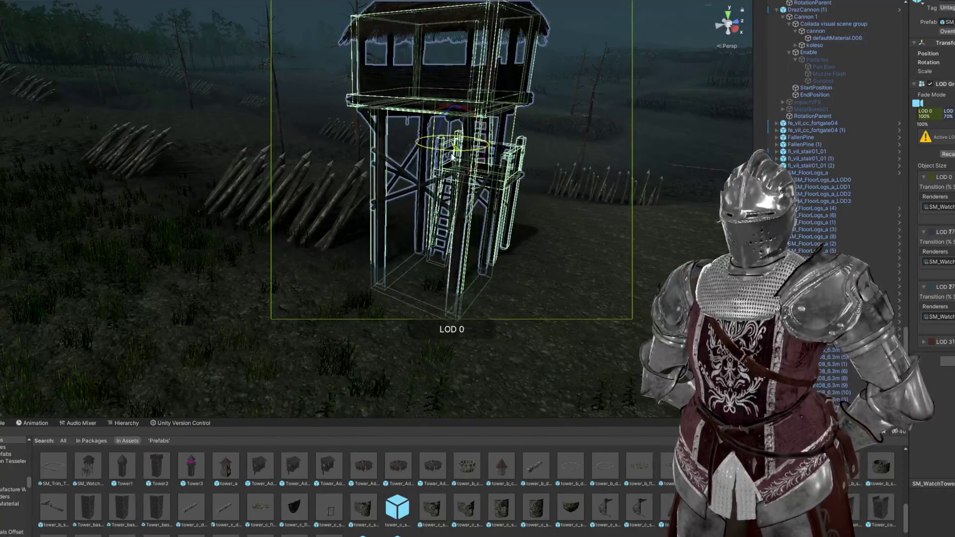
left_click_drag(454, 105, 456, 97)
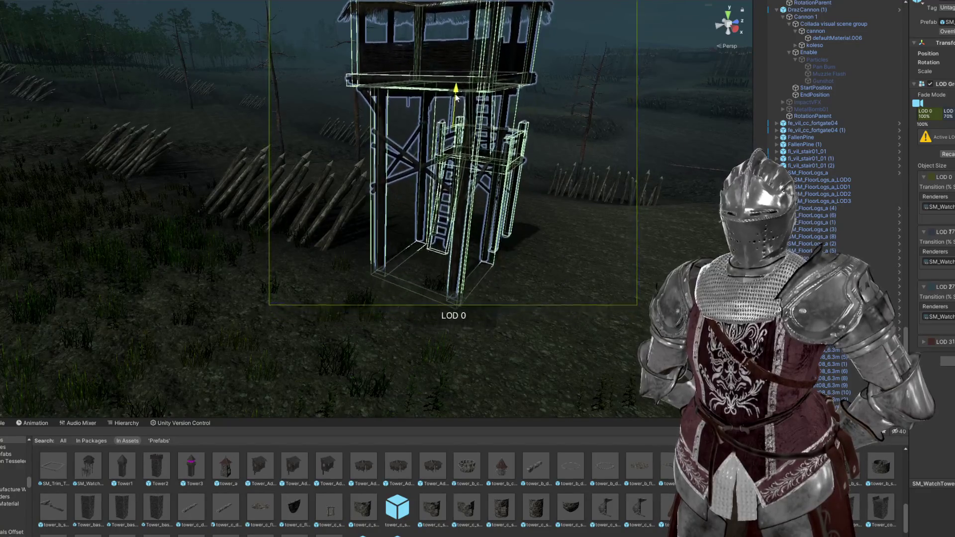
key("f")
left_click(613, 32)
mouse_move(613, 33)
left_mouse_down()
mouse_move(562, 133)
mouse_move(601, 216)
left_mouse_up()
left_click(601, 216)
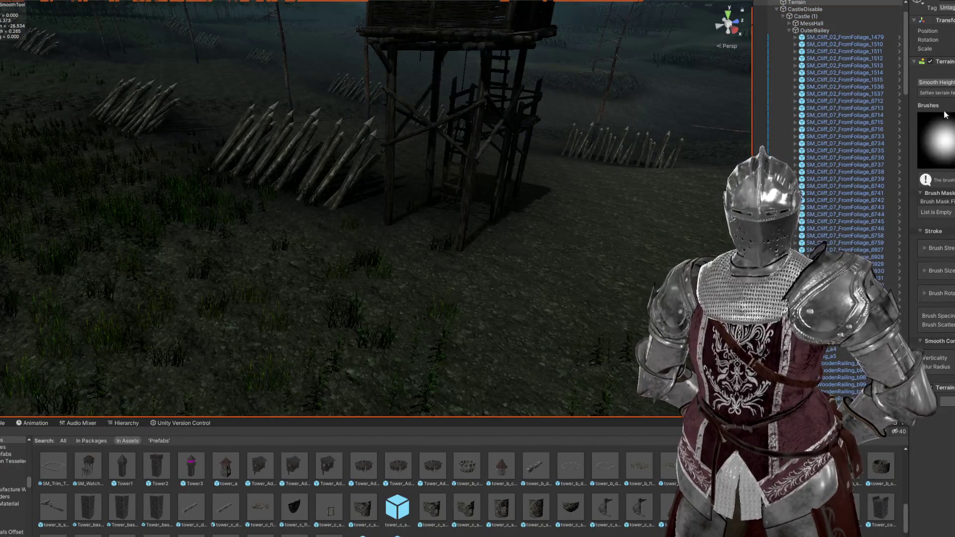
Step: Switch to Set Height and orbit in close to the ground at the watchtower's base
key("F3")
scroll(446, 275, "up", 5)
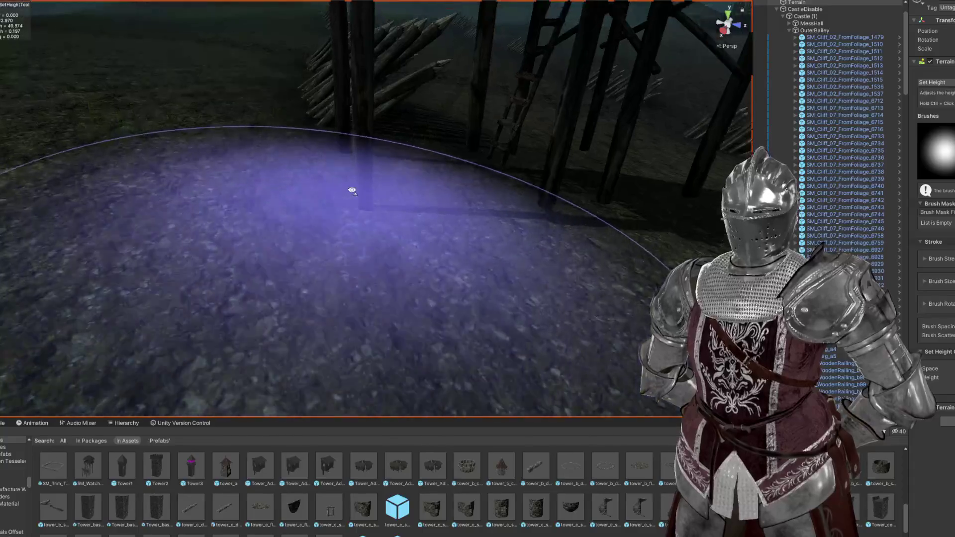
mouse_move(351, 191)
left_mouse_down()
mouse_move(354, 234)
mouse_move(440, 207)
mouse_move(420, 211)
mouse_move(384, 162)
mouse_move(418, 186)
mouse_move(282, 179)
left_mouse_up()
scroll(349, 214, "up", 3)
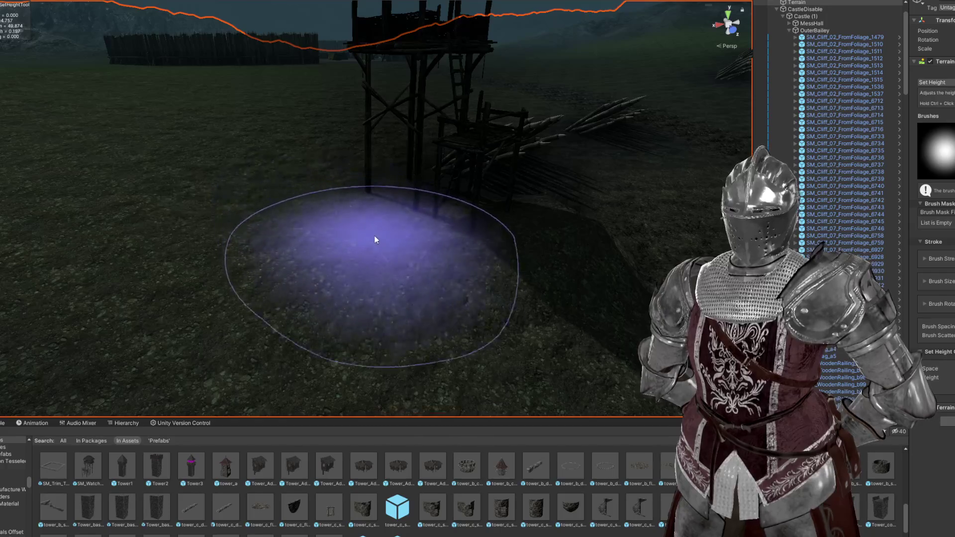
left_click_drag(400, 238, 824, 113)
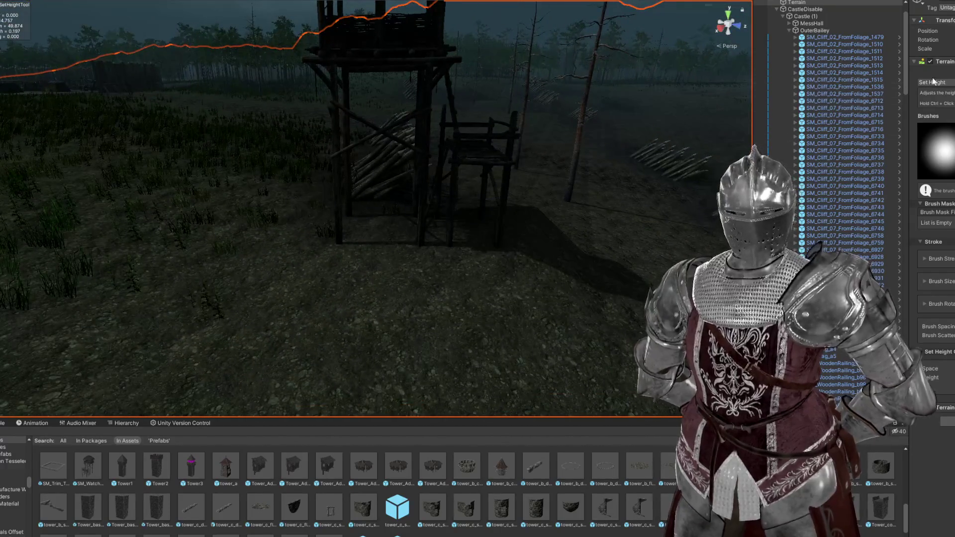
scroll(499, 245, "up", 3)
mouse_move(499, 246)
left_mouse_down()
mouse_move(341, 294)
mouse_move(528, 283)
mouse_move(551, 299)
mouse_move(441, 292)
mouse_move(459, 305)
mouse_move(507, 223)
mouse_move(593, 174)
mouse_move(494, 264)
mouse_move(398, 249)
mouse_move(375, 310)
mouse_move(512, 283)
mouse_move(498, 281)
mouse_move(514, 271)
mouse_move(524, 305)
mouse_move(556, 311)
mouse_move(677, 297)
left_mouse_up()
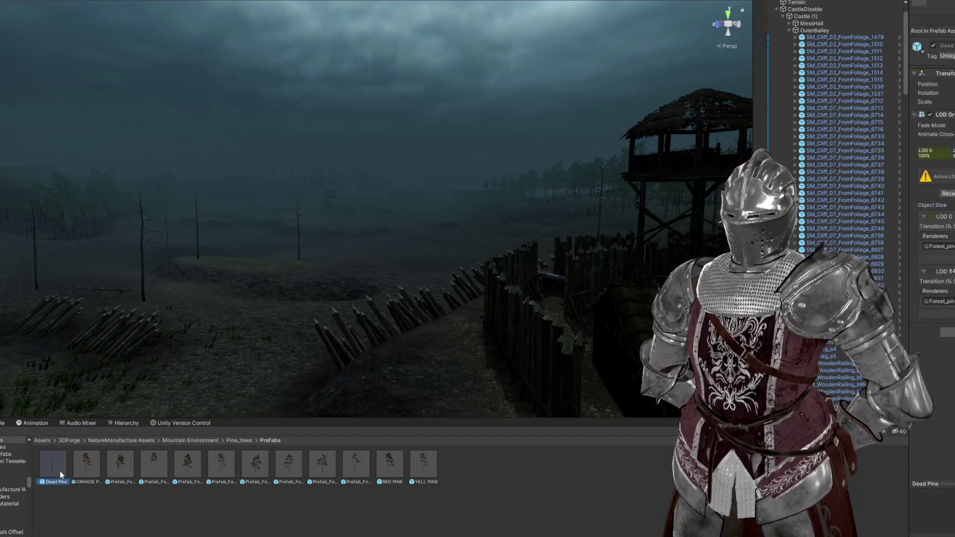
Step: Open the Dead Pine prefab to inspect it
double_click(60, 474)
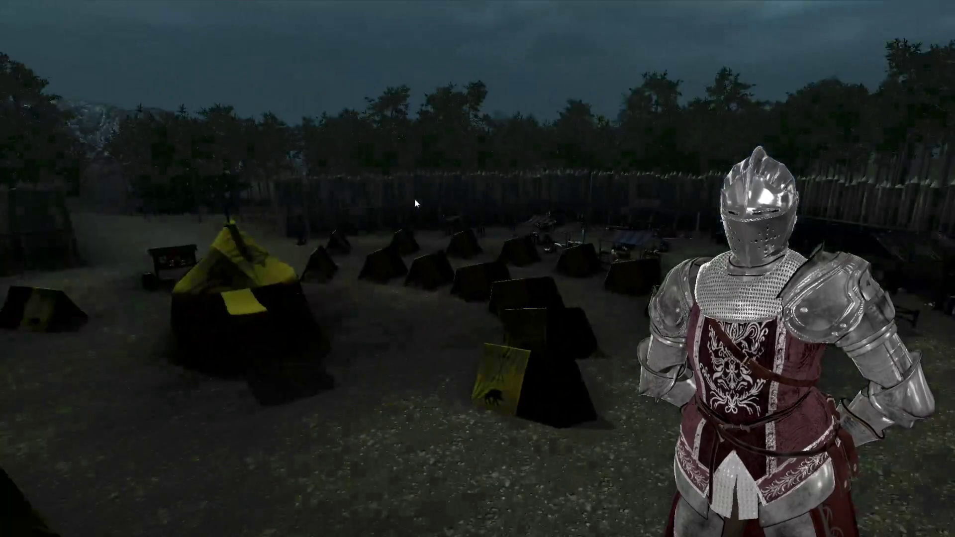
scroll(852, 373, "down", 5)
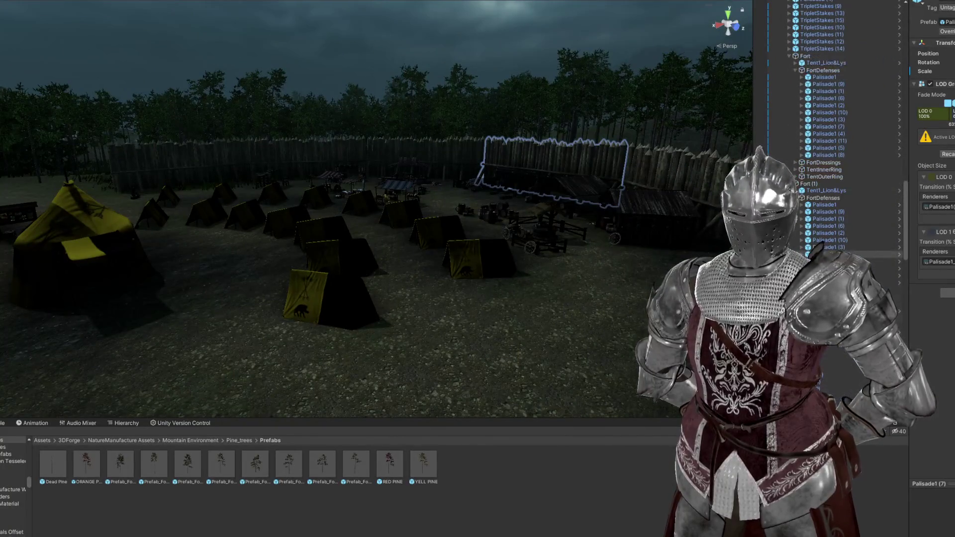
left_click(831, 206, "shift")
key("f")
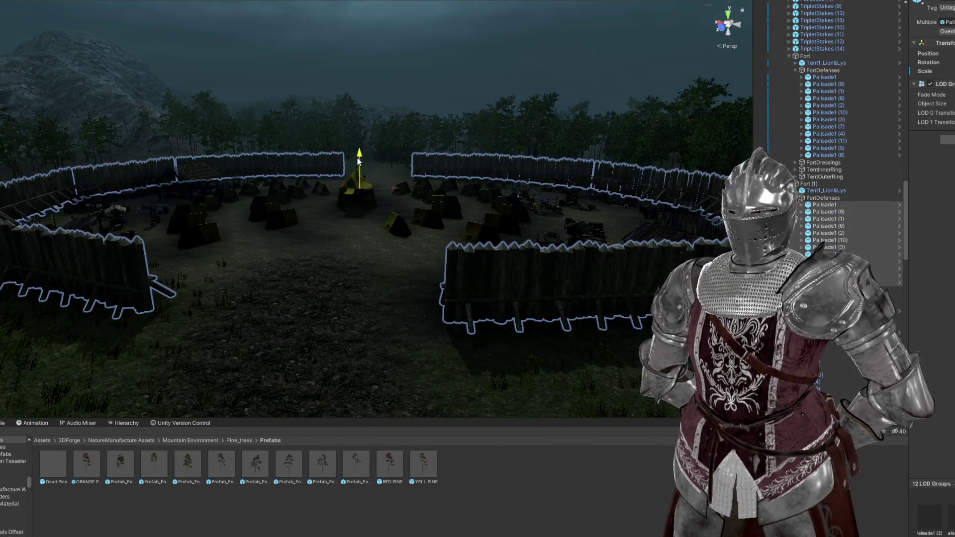
key("w")
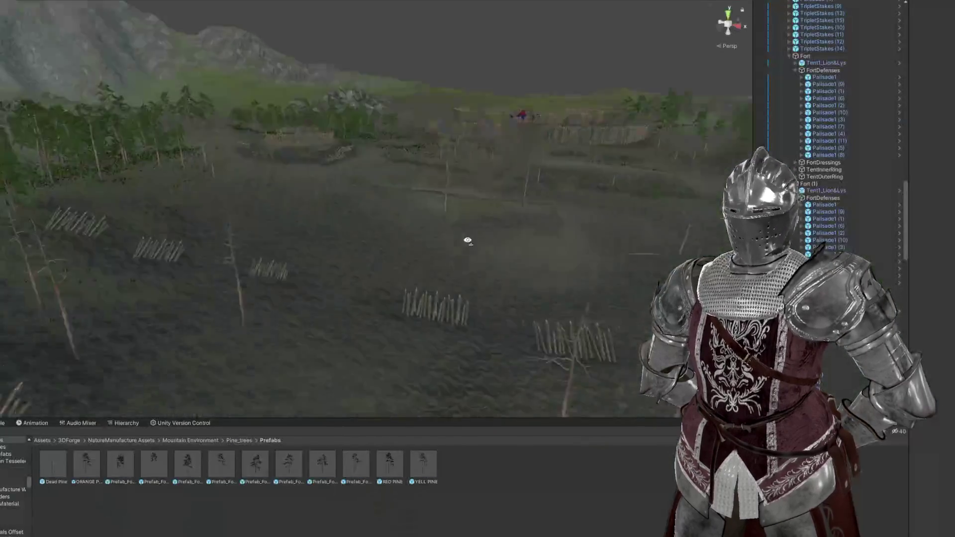
scroll(499, 264, "up", 5)
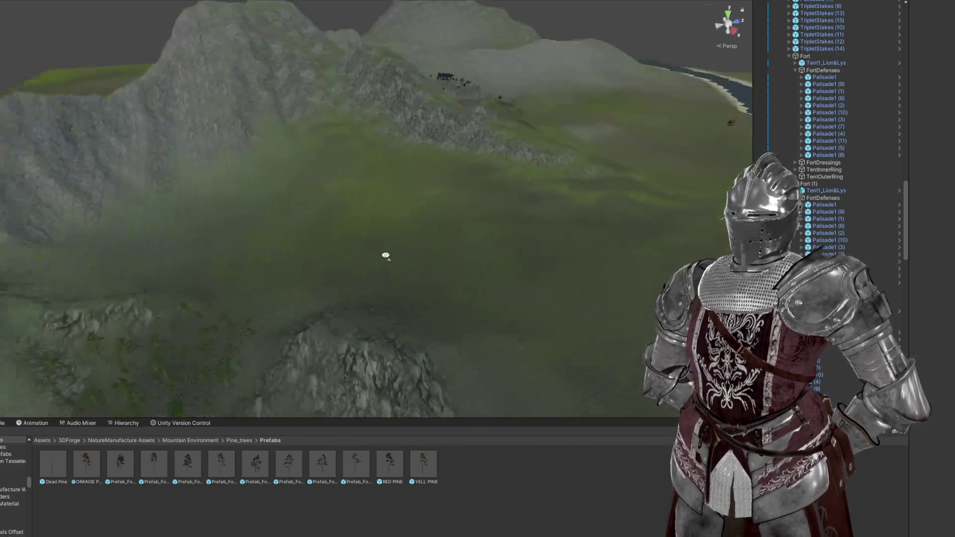
mouse_move(384, 256)
left_mouse_down()
mouse_move(303, 237)
mouse_move(362, 264)
mouse_move(241, 265)
mouse_move(388, 211)
mouse_move(335, 227)
mouse_move(257, 228)
left_mouse_up()
mouse_move(391, 220)
left_mouse_down()
mouse_move(324, 222)
mouse_move(375, 209)
mouse_move(445, 277)
mouse_move(486, 290)
mouse_move(636, 239)
mouse_move(507, 262)
mouse_move(571, 262)
mouse_move(516, 294)
mouse_move(555, 278)
mouse_move(565, 247)
mouse_move(158, 229)
mouse_move(192, 213)
mouse_move(184, 240)
mouse_move(139, 247)
mouse_move(179, 290)
mouse_move(427, 215)
mouse_move(509, 230)
mouse_move(375, 219)
mouse_move(386, 237)
mouse_move(329, 235)
left_mouse_up()
scroll(407, 231, "up", 3)
mouse_move(218, 219)
left_mouse_down()
mouse_move(68, 215)
mouse_move(405, 222)
mouse_move(267, 233)
mouse_move(337, 245)
mouse_move(265, 271)
mouse_move(466, 248)
left_mouse_up()
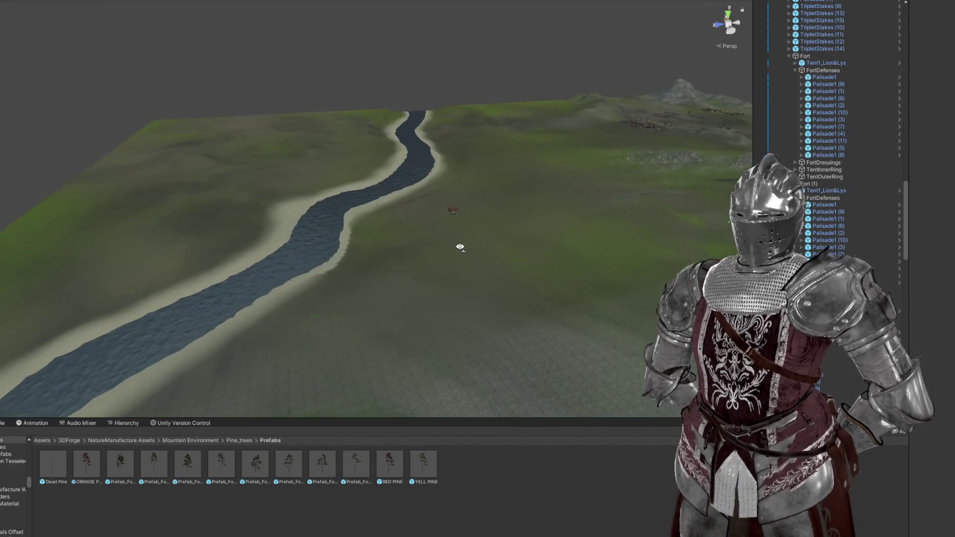
mouse_move(364, 251)
left_mouse_down()
mouse_move(493, 254)
mouse_move(302, 222)
left_mouse_up()
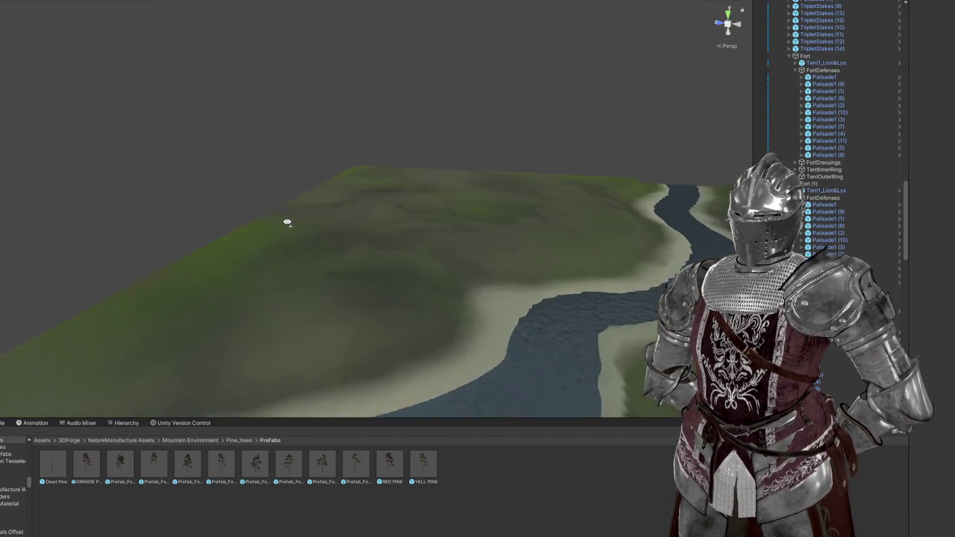
left_click_drag(512, 241, 664, 243)
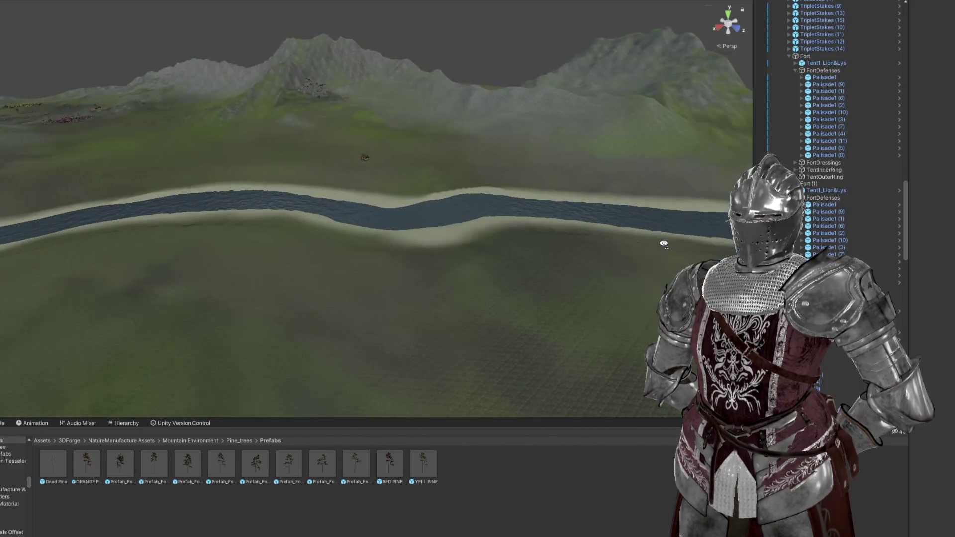
mouse_move(418, 243)
left_mouse_down()
mouse_move(330, 219)
mouse_move(508, 228)
mouse_move(450, 209)
mouse_move(352, 206)
mouse_move(365, 216)
mouse_move(217, 205)
mouse_move(188, 207)
mouse_move(178, 235)
mouse_move(428, 226)
left_mouse_up()
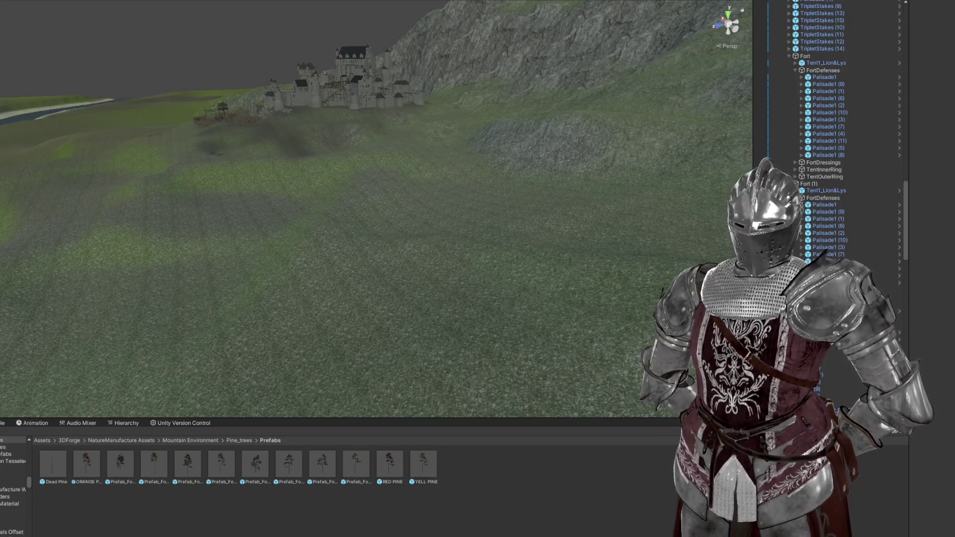
Step: Search 'lake', place the Lake Polygon prefab in the scene, and settle it onto the terrain
type("lake")
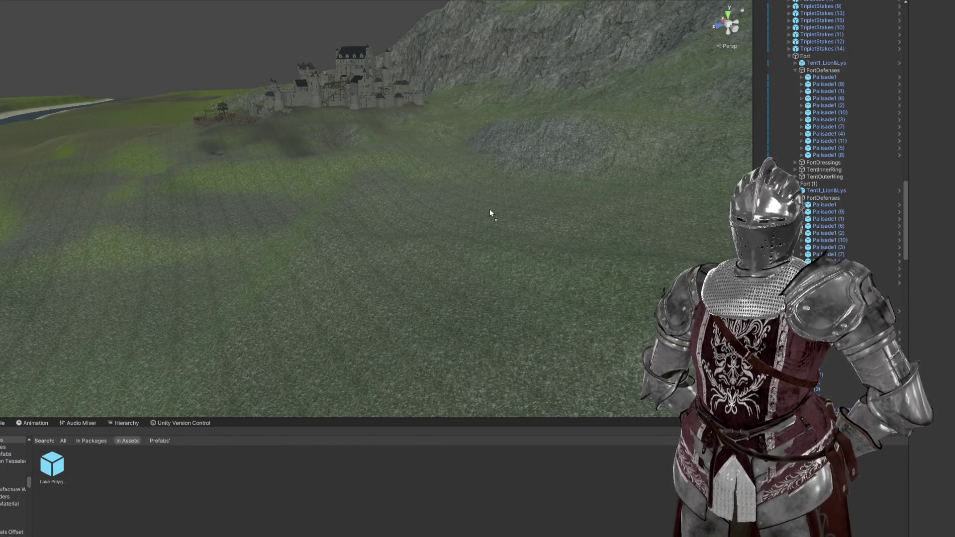
left_click_drag(490, 213, 490, 213)
scroll(490, 209, "up", 2)
mouse_move(492, 172)
left_mouse_down()
mouse_move(492, 150)
mouse_move(492, 159)
left_mouse_up()
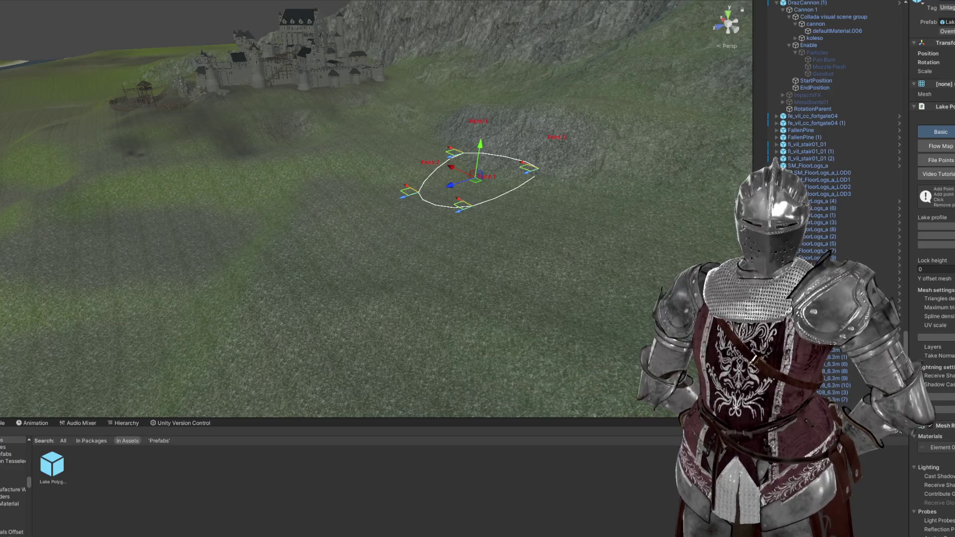
left_click(941, 448)
mouse_move(527, 234)
left_mouse_down()
mouse_move(547, 292)
mouse_move(458, 261)
mouse_move(433, 100)
left_mouse_up()
mouse_move(422, 133)
left_mouse_down()
mouse_move(422, 257)
mouse_move(422, 162)
mouse_move(422, 173)
left_mouse_up()
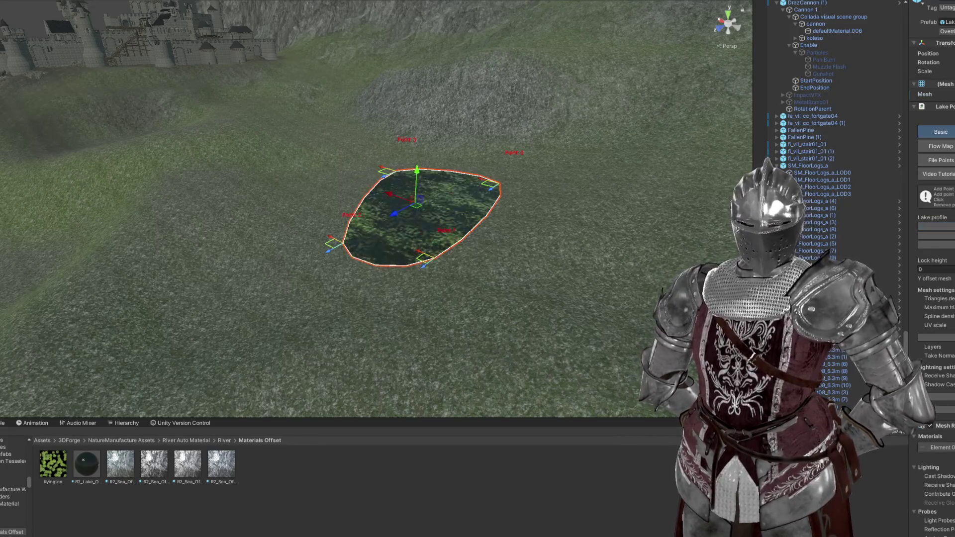
Step: Drag the lake's bottom, left, top, right and top-left points outward to enlarge it
mouse_move(468, 273)
left_mouse_down()
mouse_move(575, 363)
mouse_move(565, 390)
mouse_move(575, 393)
left_mouse_up()
mouse_move(359, 251)
left_mouse_down()
mouse_move(188, 274)
mouse_move(147, 324)
left_mouse_up()
mouse_move(448, 179)
left_mouse_down()
mouse_move(265, 171)
mouse_move(303, 141)
left_mouse_up()
mouse_move(546, 199)
left_mouse_down()
mouse_move(603, 133)
mouse_move(567, 111)
left_mouse_up()
mouse_move(304, 143)
left_mouse_down()
mouse_move(279, 132)
mouse_move(266, 104)
mouse_move(305, 96)
mouse_move(301, 113)
mouse_move(423, 174)
mouse_move(437, 213)
mouse_move(551, 234)
mouse_move(514, 215)
left_mouse_up()
scroll(301, 113, "down", 3)
scroll(463, 193, "up", 8)
scroll(514, 215, "down", 3)
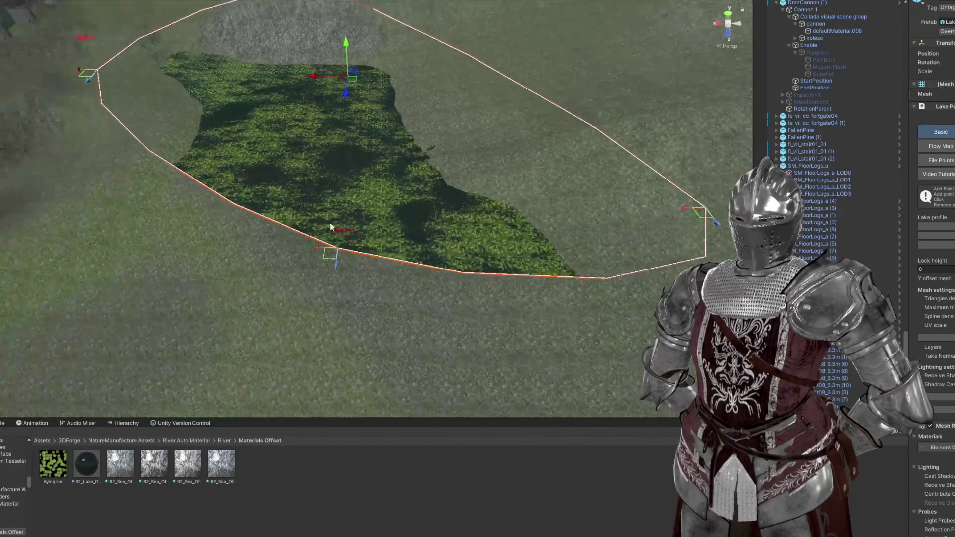
Step: Pull the lake's bottom point down-left and its bottom-right point inward, checking the shape near the castle
mouse_move(328, 256)
left_mouse_down()
mouse_move(260, 288)
mouse_move(223, 326)
mouse_move(260, 267)
mouse_move(265, 211)
mouse_move(209, 322)
mouse_move(200, 370)
left_mouse_up()
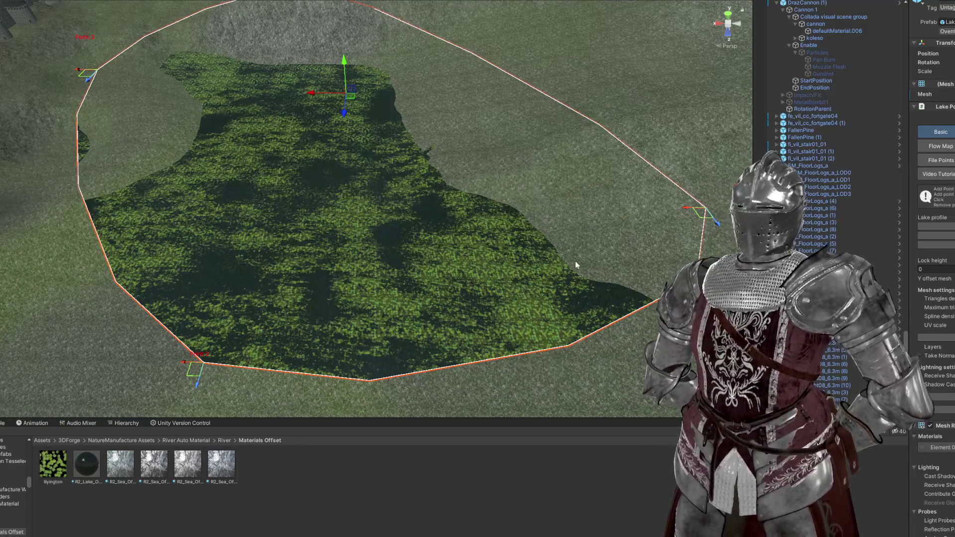
scroll(436, 197, "down", 5)
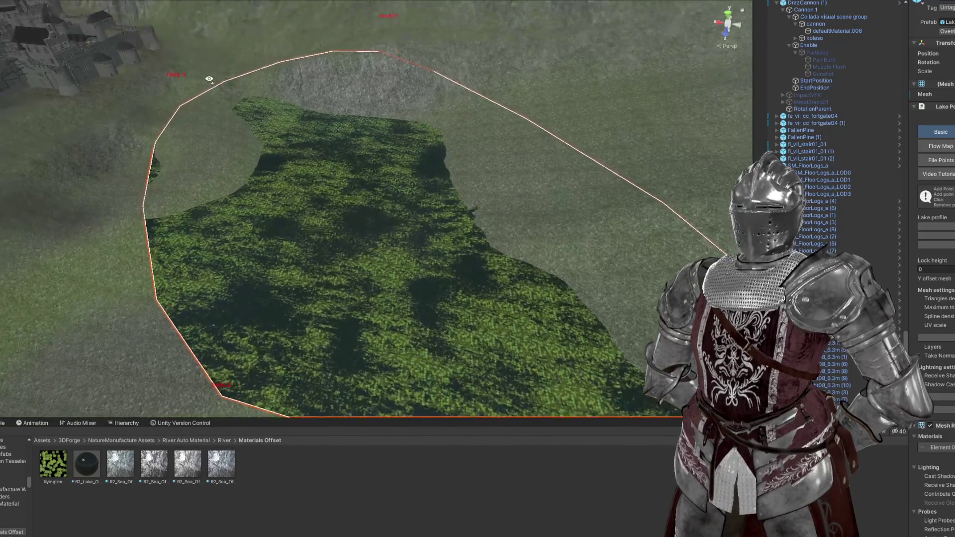
mouse_move(348, 160)
left_mouse_down()
mouse_move(362, 161)
mouse_move(342, 181)
mouse_move(292, 159)
mouse_move(348, 155)
mouse_move(519, 226)
mouse_move(524, 264)
mouse_move(480, 283)
left_mouse_up()
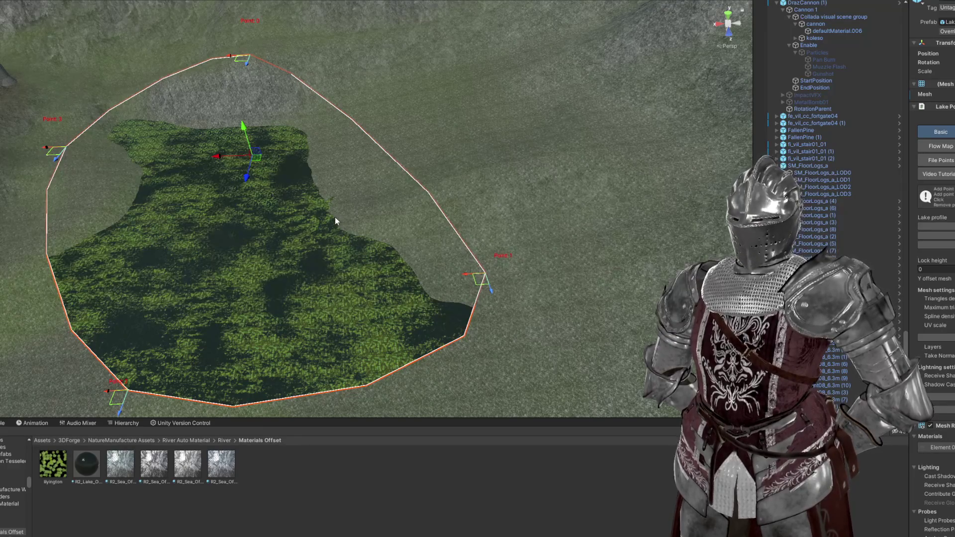
scroll(336, 217, "down", 2)
mouse_move(335, 217)
left_mouse_down()
mouse_move(310, 101)
mouse_move(304, 189)
mouse_move(273, 255)
mouse_move(295, 201)
left_mouse_up()
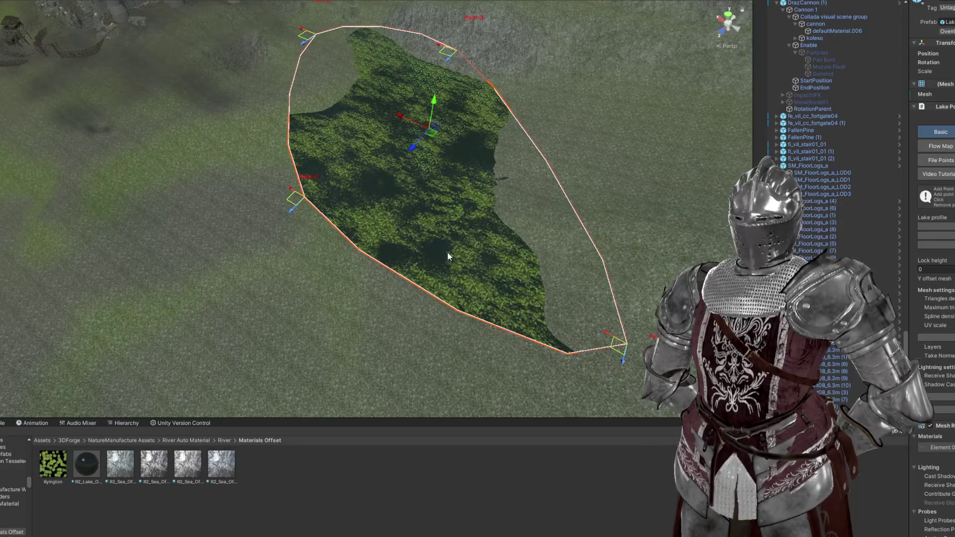
mouse_move(620, 350)
left_mouse_down()
mouse_move(580, 234)
mouse_move(491, 149)
mouse_move(830, 248)
left_mouse_up()
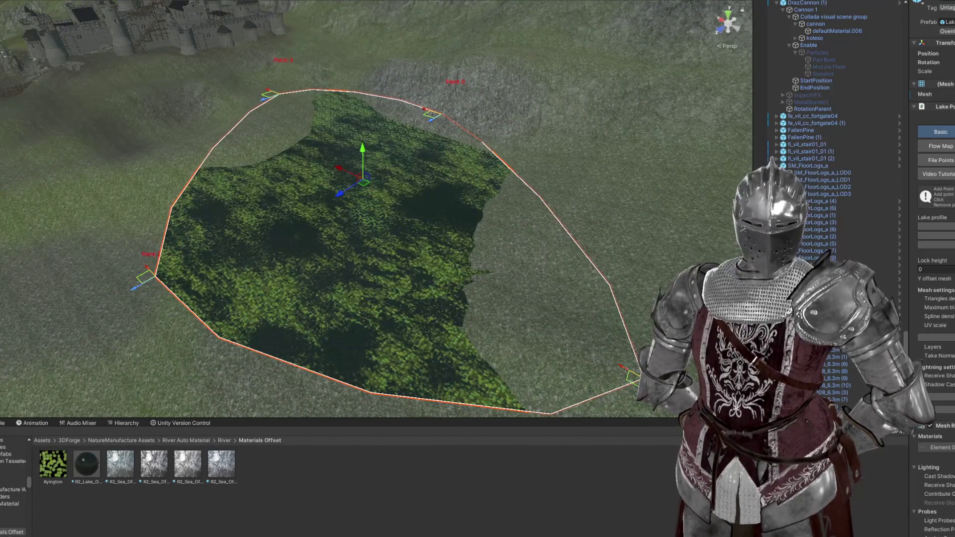
scroll(933, 274, "down", 3)
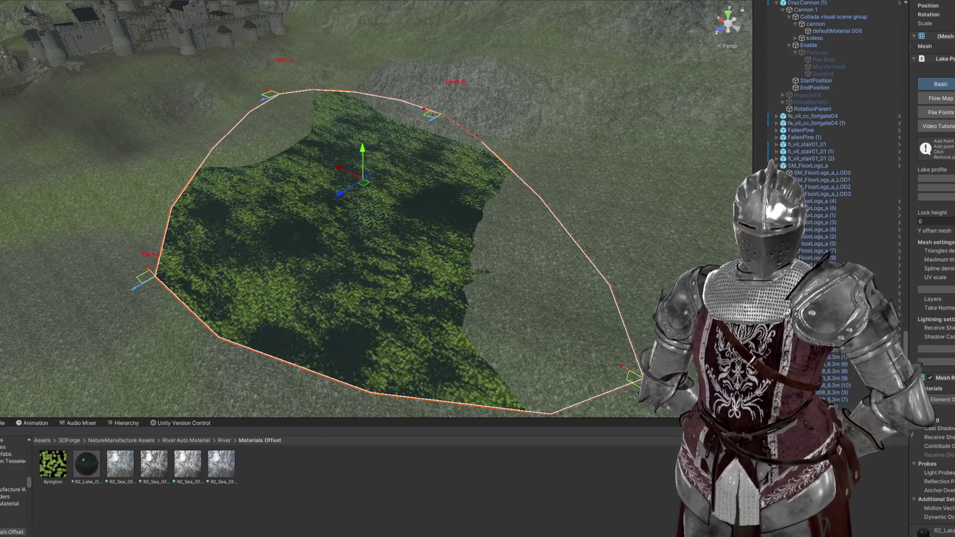
Step: Assign the R2 sea water material to the lake's Mesh Renderer Element 0 slot
scroll(376, 294, "up", 4)
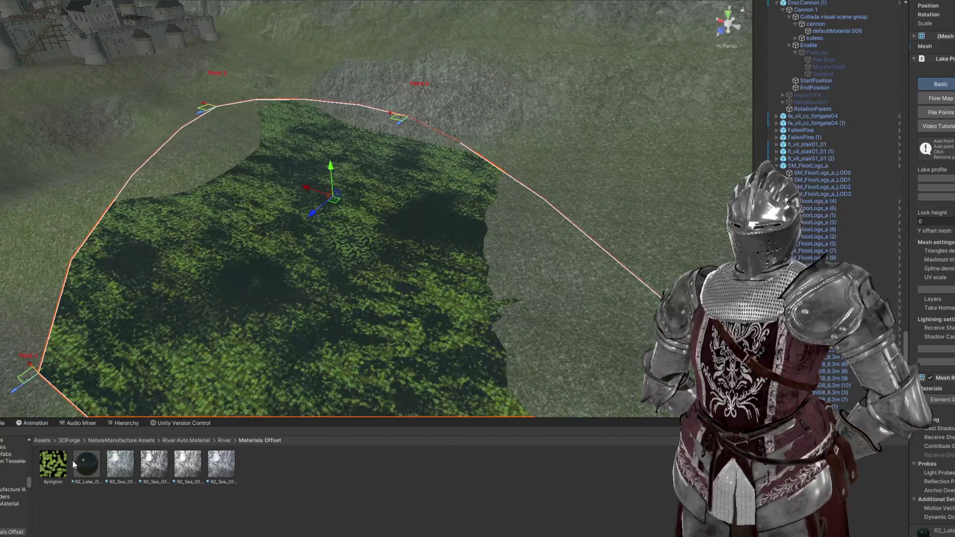
scroll(909, 450, "down", 1)
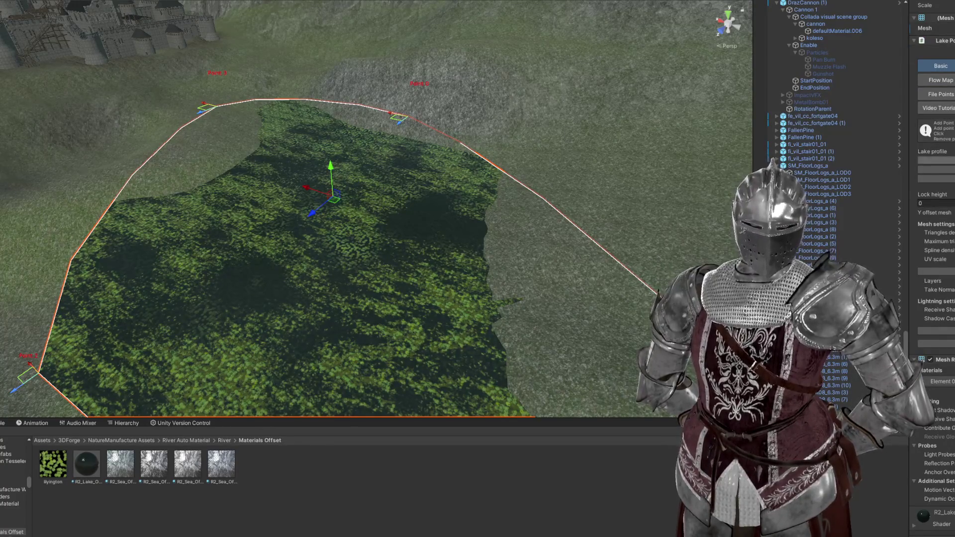
left_click(42, 440)
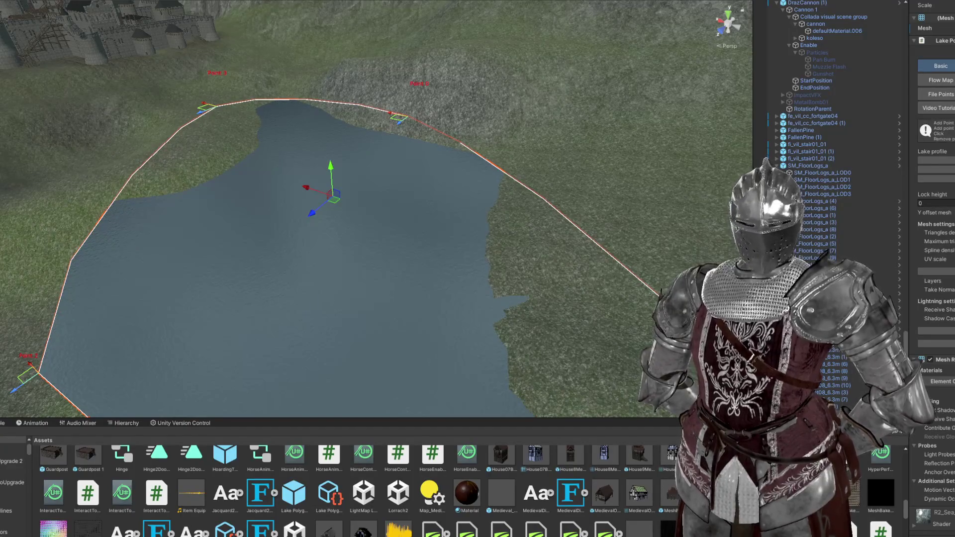
mouse_move(642, 190)
left_mouse_down()
mouse_move(505, 234)
mouse_move(561, 198)
mouse_move(491, 194)
mouse_move(561, 184)
mouse_move(536, 230)
mouse_move(566, 268)
mouse_move(546, 252)
mouse_move(529, 256)
left_mouse_up()
left_click(942, 382)
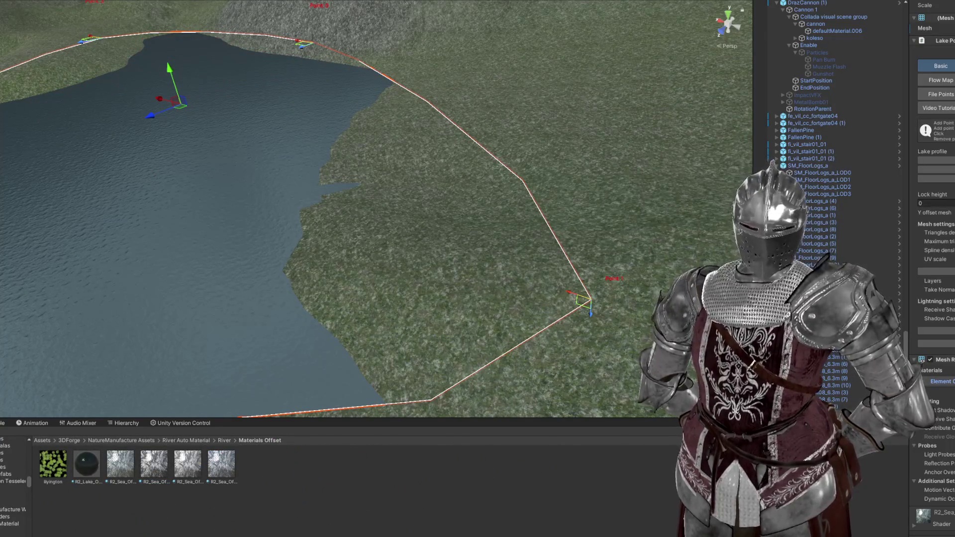
left_click_drag(540, 298, 529, 305)
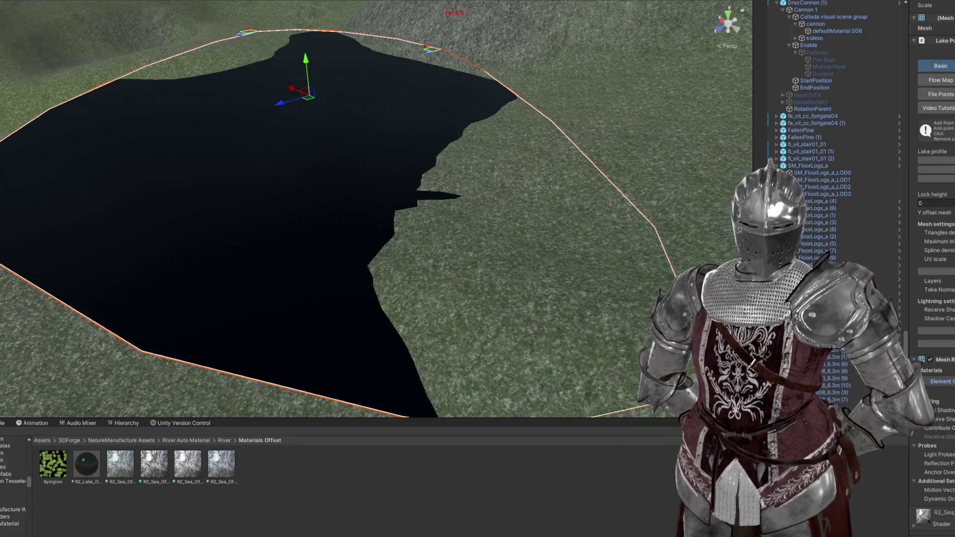
Step: Frame the whole lake and select the Terrain for sculpting
key("f")
scroll(448, 229, "down", 5)
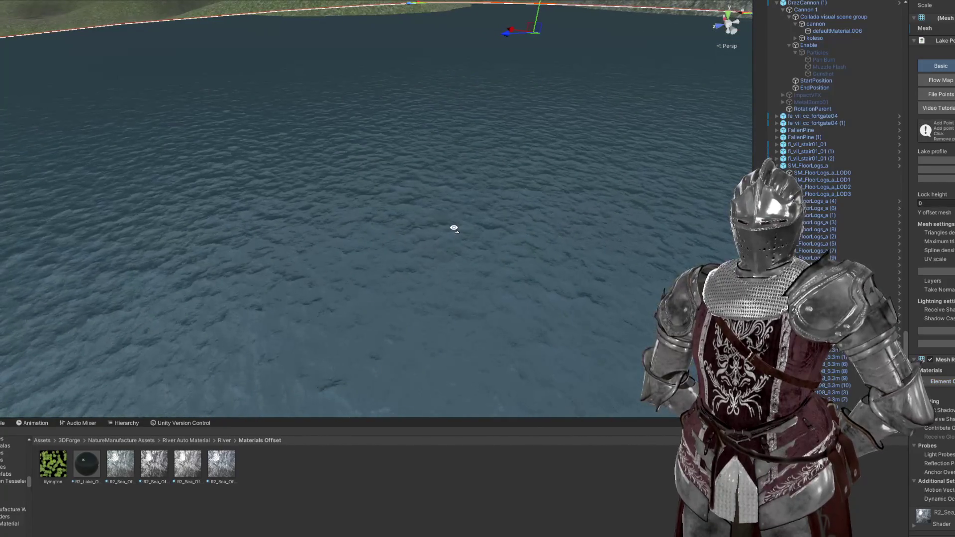
scroll(454, 227, "up", 10)
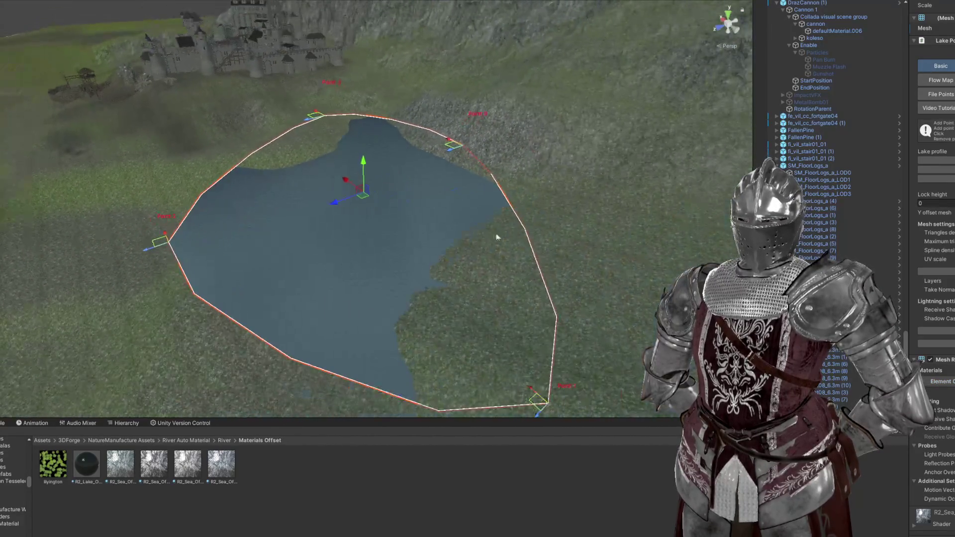
left_click(496, 237)
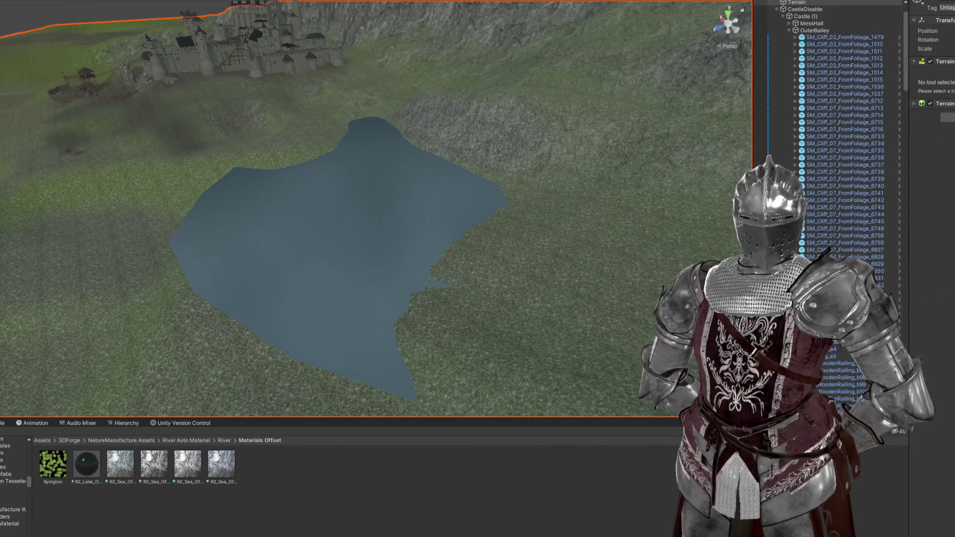
Step: Use Set Height to raise and level the ground along the lake's shores
left_click(948, 117)
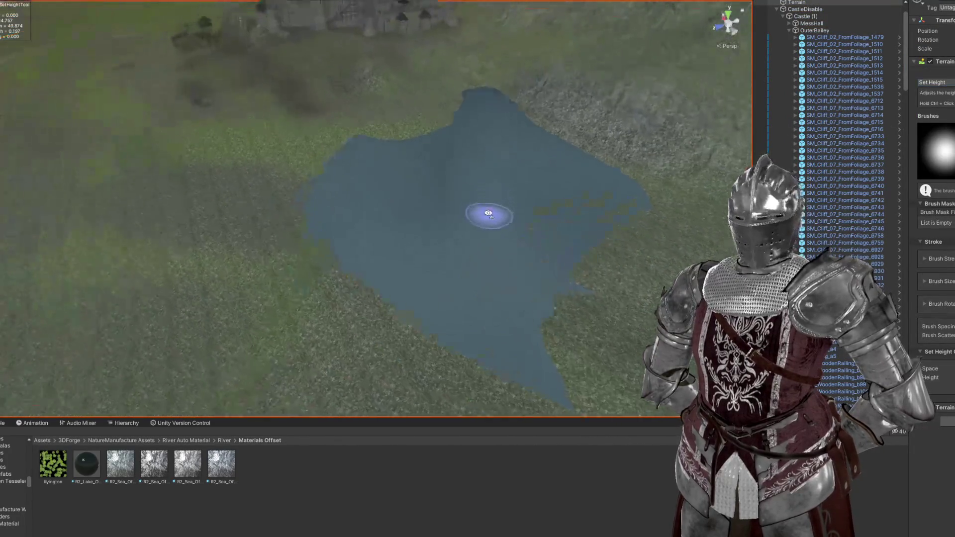
mouse_move(378, 164)
left_mouse_down()
mouse_move(354, 191)
mouse_move(348, 306)
mouse_move(308, 315)
left_mouse_up()
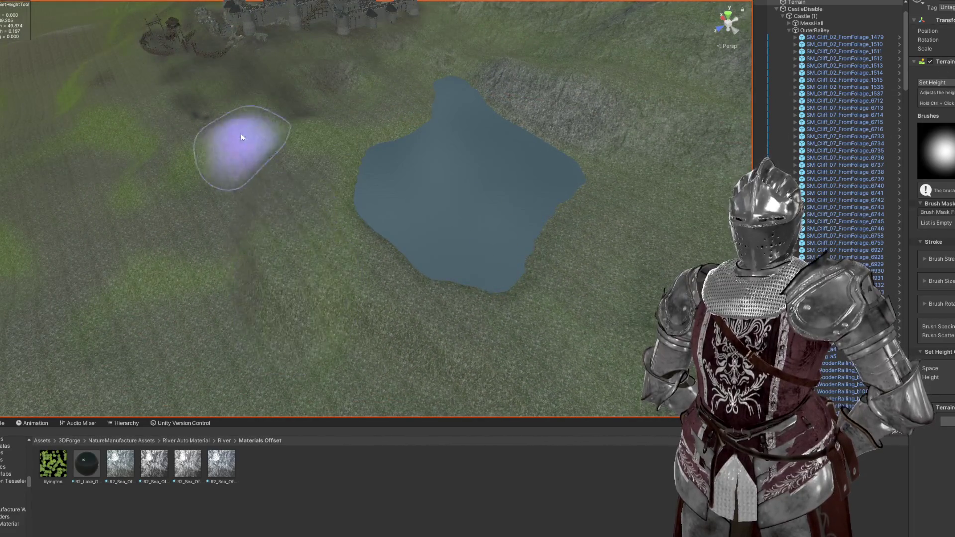
mouse_move(527, 401)
left_mouse_down()
mouse_move(502, 348)
mouse_move(490, 284)
mouse_move(473, 274)
mouse_move(252, 288)
mouse_move(607, 277)
mouse_move(548, 293)
left_mouse_up()
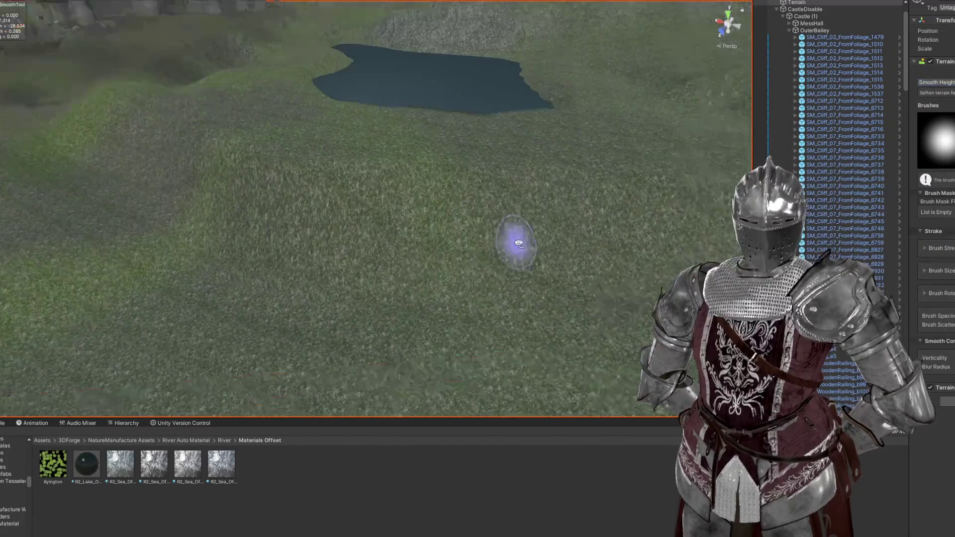
Step: Smooth the jagged lake shoreline with a size 41 smoothing brush
key("shift")
mouse_move(654, 186)
left_mouse_down()
mouse_move(551, 175)
mouse_move(687, 184)
mouse_move(595, 203)
left_mouse_up()
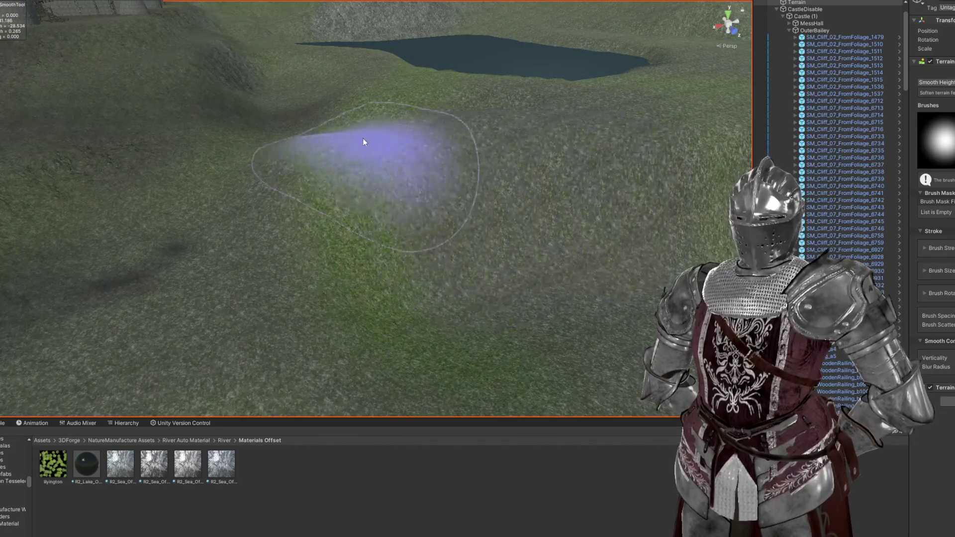
scroll(363, 138, "up", 10)
mouse_move(584, 240)
left_mouse_down()
mouse_move(473, 208)
mouse_move(542, 117)
mouse_move(331, 78)
mouse_move(535, 204)
left_mouse_up()
scroll(535, 204, "down", 6)
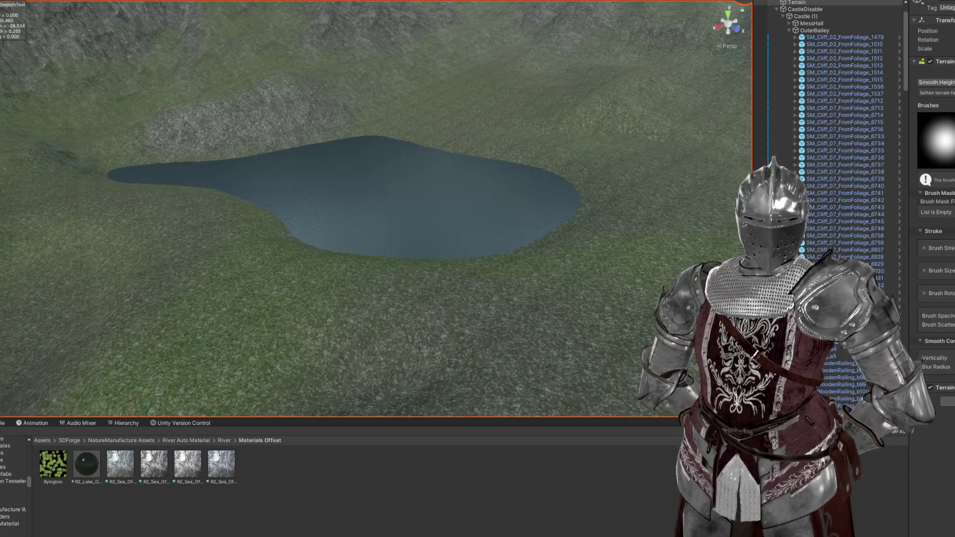
key("Right")
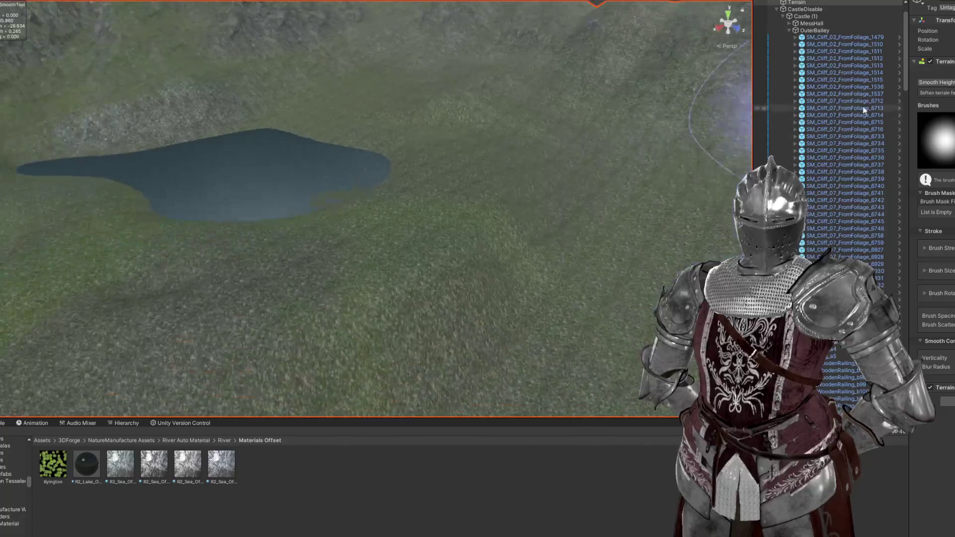
left_click(937, 82)
left_click(937, 102)
scroll(936, 179, "down", 3)
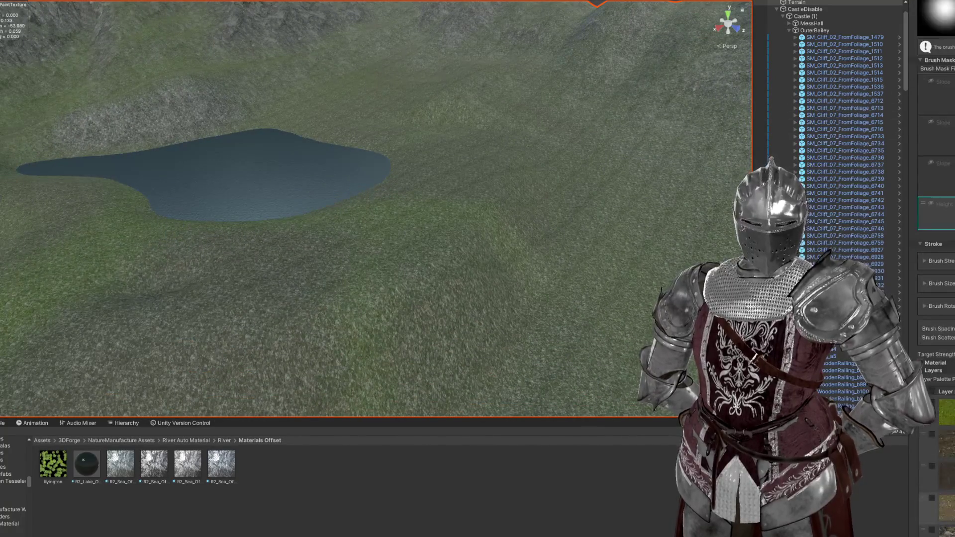
Step: Paint rock texture along the hilltop and the slope below the lake with a size 97 brush
scroll(930, 153, "down", 5)
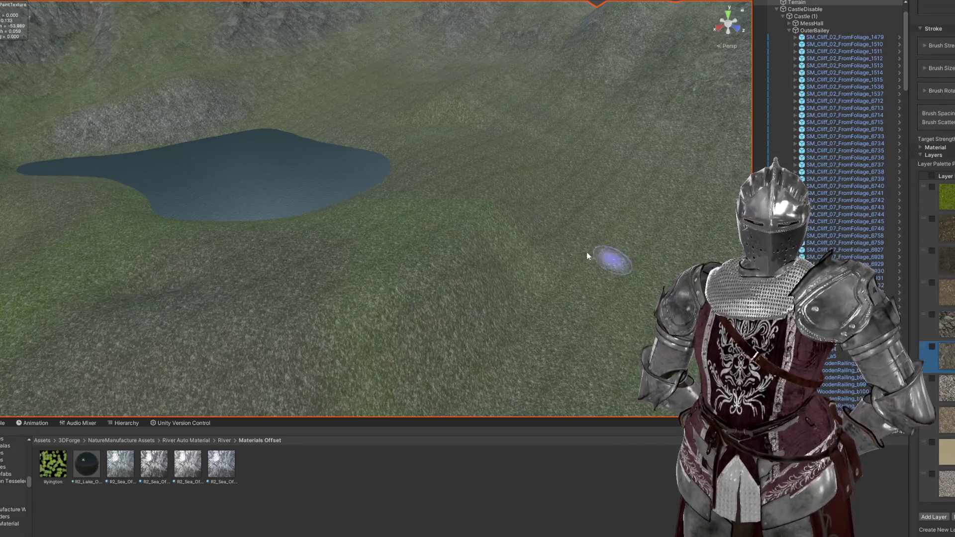
scroll(587, 256, "down", 5)
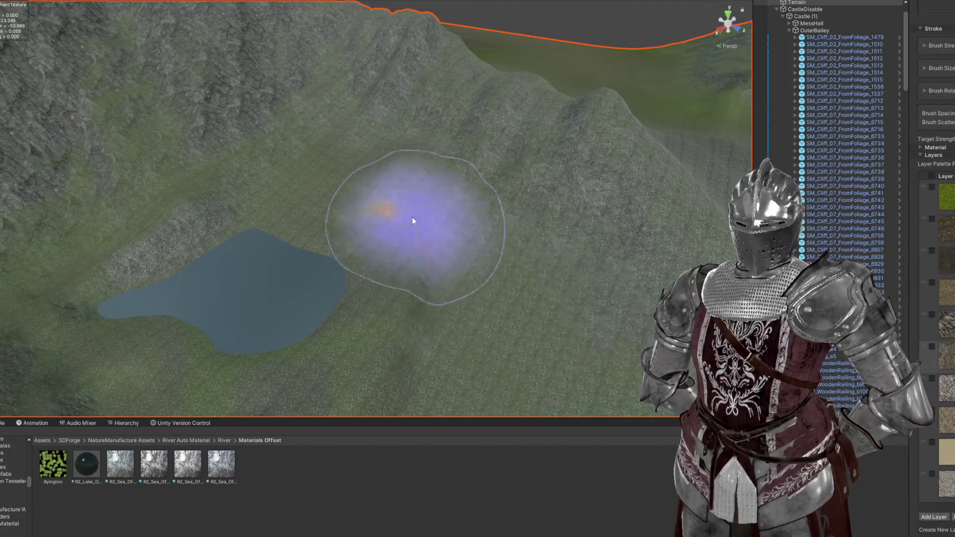
mouse_move(433, 286)
left_mouse_down()
mouse_move(452, 265)
mouse_move(321, 261)
mouse_move(250, 219)
mouse_move(240, 157)
mouse_move(445, 216)
mouse_move(277, 243)
left_mouse_up()
mouse_move(425, 99)
left_mouse_down()
mouse_move(561, 109)
mouse_move(565, 123)
mouse_move(599, 115)
mouse_move(640, 234)
mouse_move(556, 292)
left_mouse_up()
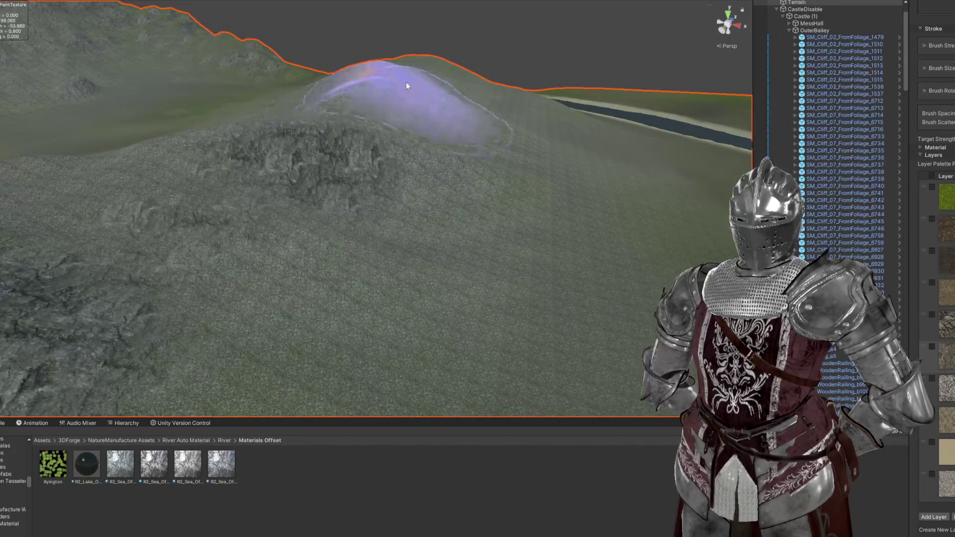
mouse_move(631, 158)
left_mouse_down()
mouse_move(647, 104)
mouse_move(365, 71)
mouse_move(277, 132)
mouse_move(154, 154)
mouse_move(320, 241)
mouse_move(507, 184)
mouse_move(367, 150)
mouse_move(622, 273)
mouse_move(475, 127)
mouse_move(488, 315)
mouse_move(332, 257)
mouse_move(448, 282)
mouse_move(576, 255)
mouse_move(405, 149)
left_mouse_up()
mouse_move(721, 151)
left_mouse_down()
mouse_move(426, 228)
mouse_move(458, 207)
mouse_move(544, 245)
mouse_move(376, 184)
left_mouse_up()
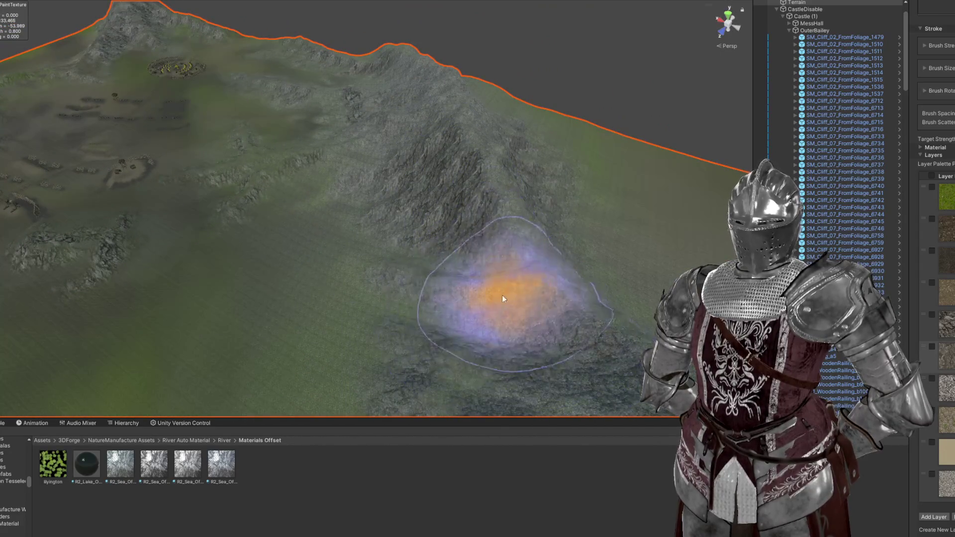
left_click_drag(507, 310, 251, 309)
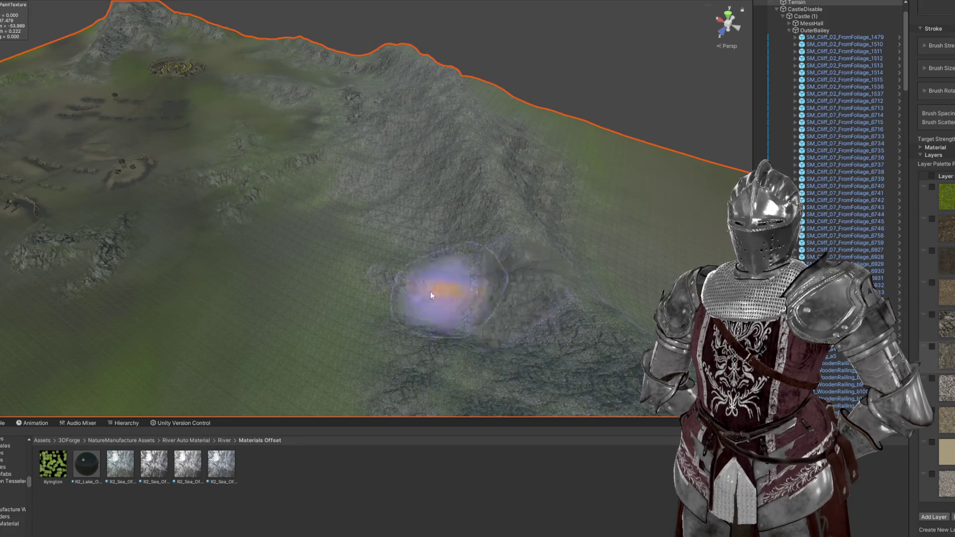
mouse_move(422, 107)
left_mouse_down()
mouse_move(587, 192)
mouse_move(668, 196)
mouse_move(395, 182)
mouse_move(286, 257)
left_mouse_up()
mouse_move(502, 245)
left_mouse_down()
mouse_move(418, 158)
mouse_move(490, 149)
mouse_move(552, 170)
mouse_move(662, 160)
mouse_move(427, 192)
mouse_move(662, 209)
left_mouse_up()
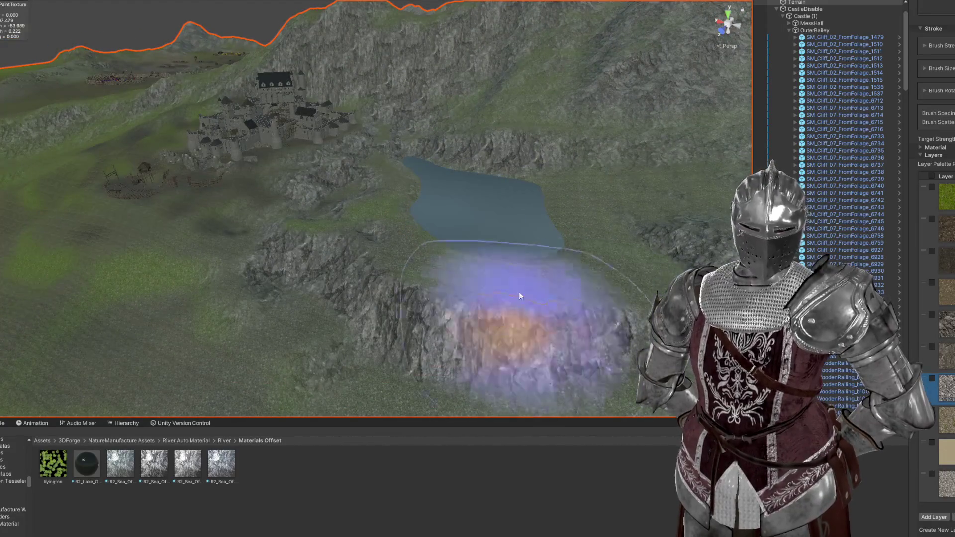
left_click_drag(518, 298, 513, 220)
mouse_move(256, 90)
left_mouse_down()
mouse_move(522, 128)
mouse_move(420, 96)
mouse_move(565, 177)
left_mouse_up()
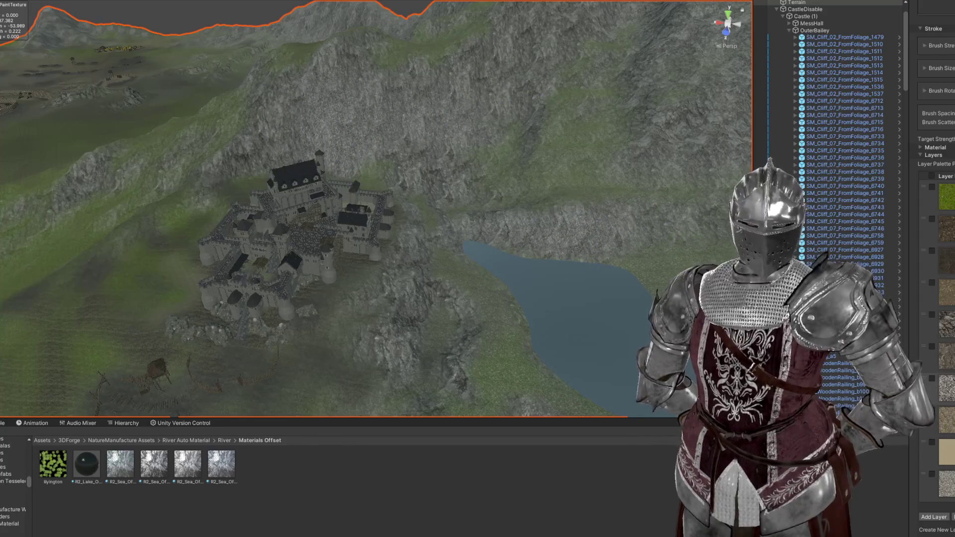
Step: Drag the sea material over the lake to preview it on the water surface
key("f")
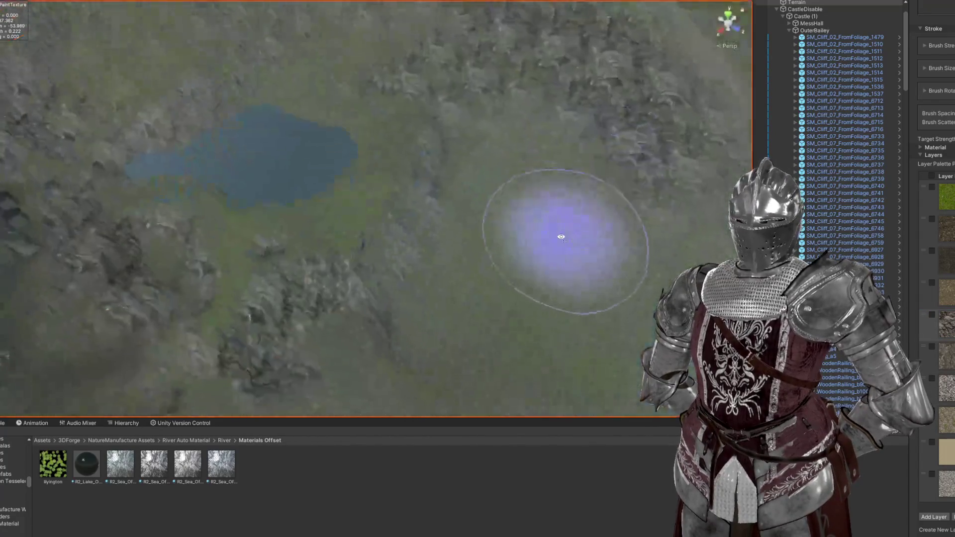
mouse_move(561, 237)
left_mouse_down()
mouse_move(438, 196)
mouse_move(629, 299)
mouse_move(592, 290)
mouse_move(562, 237)
mouse_move(458, 140)
mouse_move(438, 139)
left_mouse_up()
mouse_move(658, 1)
left_mouse_down()
mouse_move(437, 222)
mouse_move(284, 215)
mouse_move(209, 265)
mouse_move(325, 240)
mouse_move(298, 278)
left_mouse_up()
mouse_move(154, 464)
left_mouse_down()
mouse_move(159, 448)
mouse_move(308, 347)
left_mouse_up()
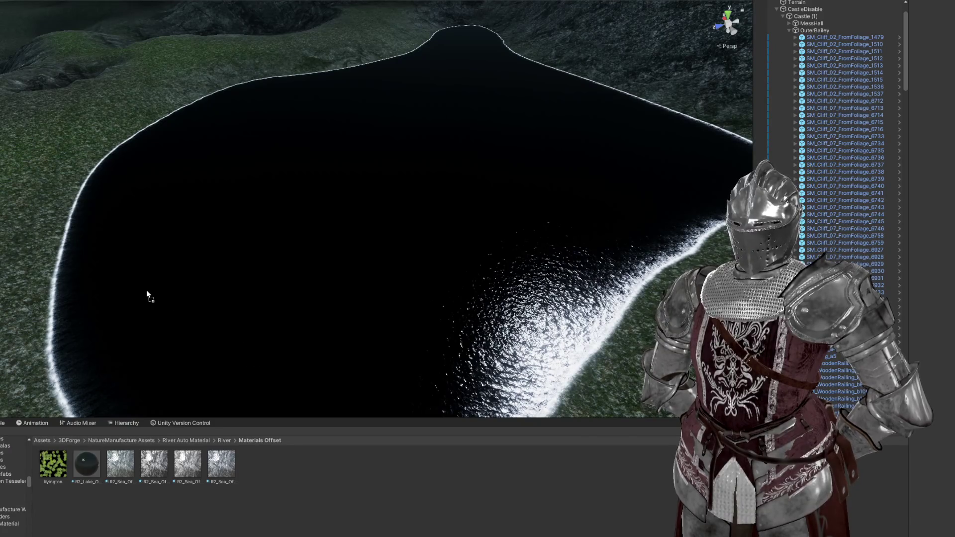
left_click_drag(131, 295, 117, 295)
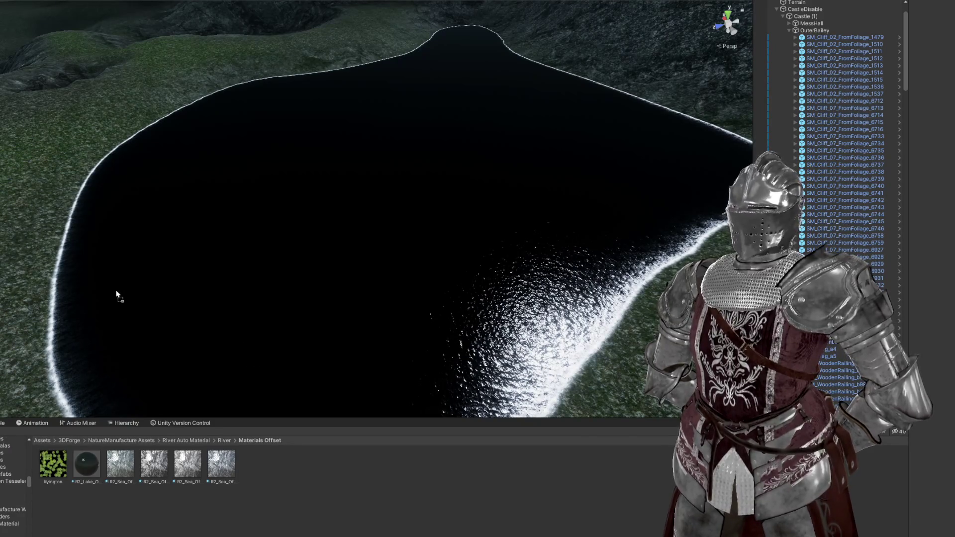
left_click_drag(151, 326, 144, 338)
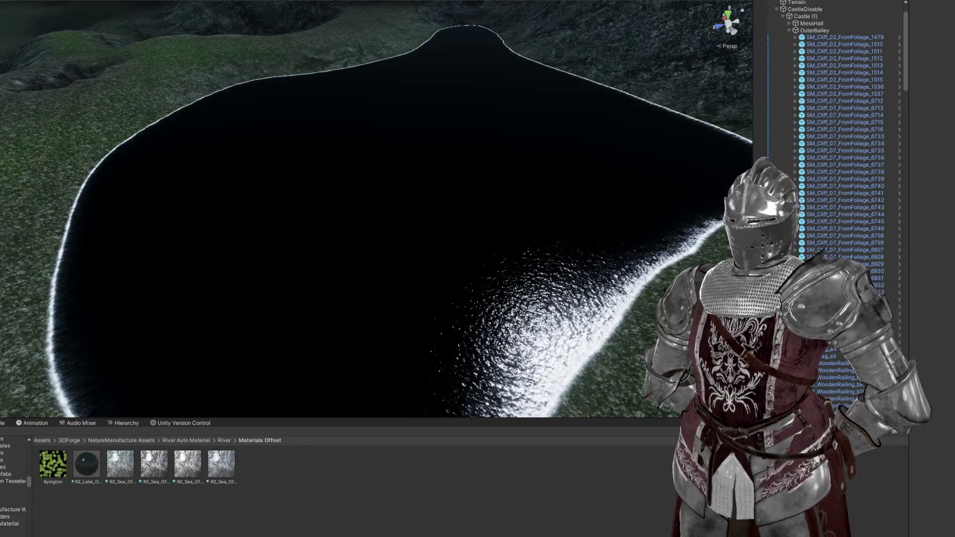
mouse_move(518, 371)
left_mouse_down()
mouse_move(412, 169)
mouse_move(362, 213)
mouse_move(392, 271)
left_mouse_up()
Step: Apply the R2_Sea offset material to the lake and view it with the castle behind
left_click(120, 472)
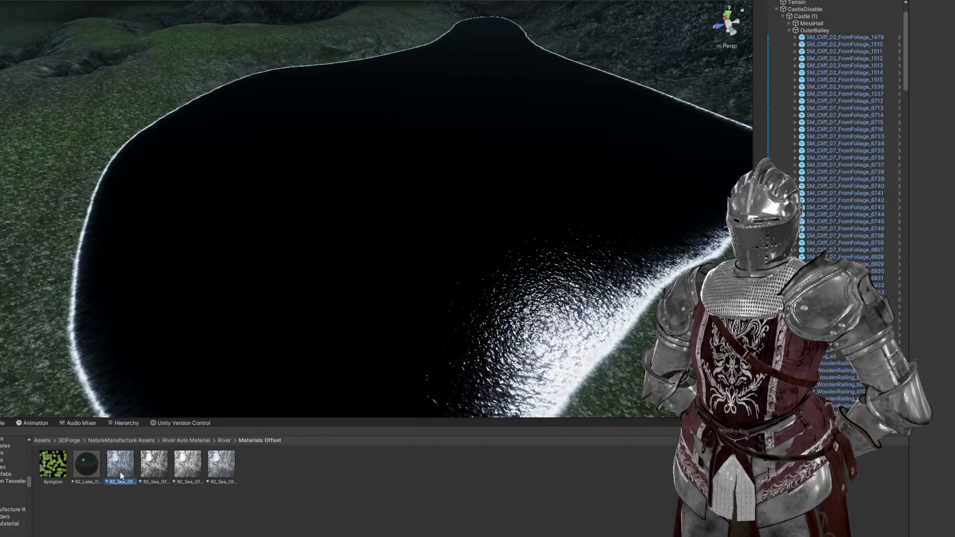
left_click_drag(120, 473, 214, 369)
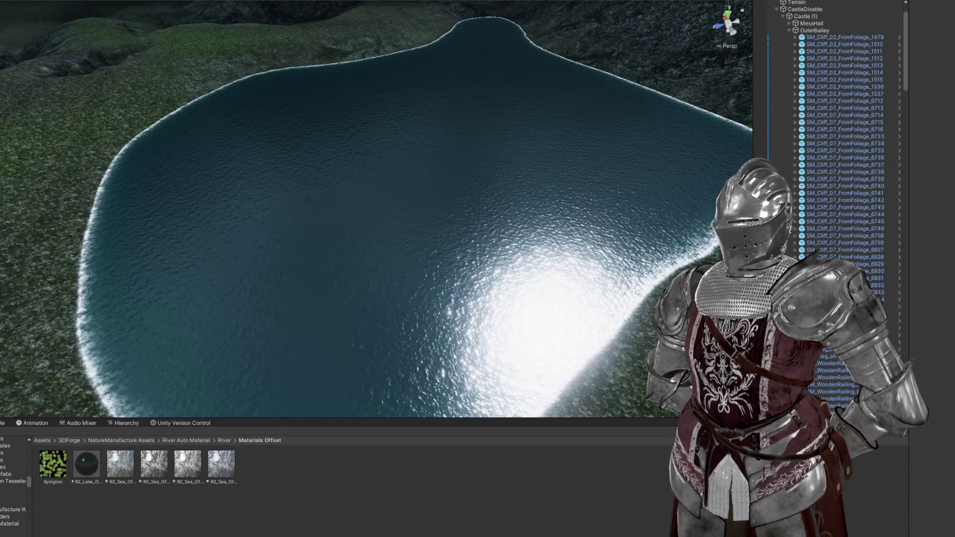
scroll(337, 284, "down", 5)
mouse_move(336, 283)
left_mouse_down()
mouse_move(234, 278)
mouse_move(316, 273)
mouse_move(354, 255)
mouse_move(284, 240)
mouse_move(437, 305)
left_mouse_up()
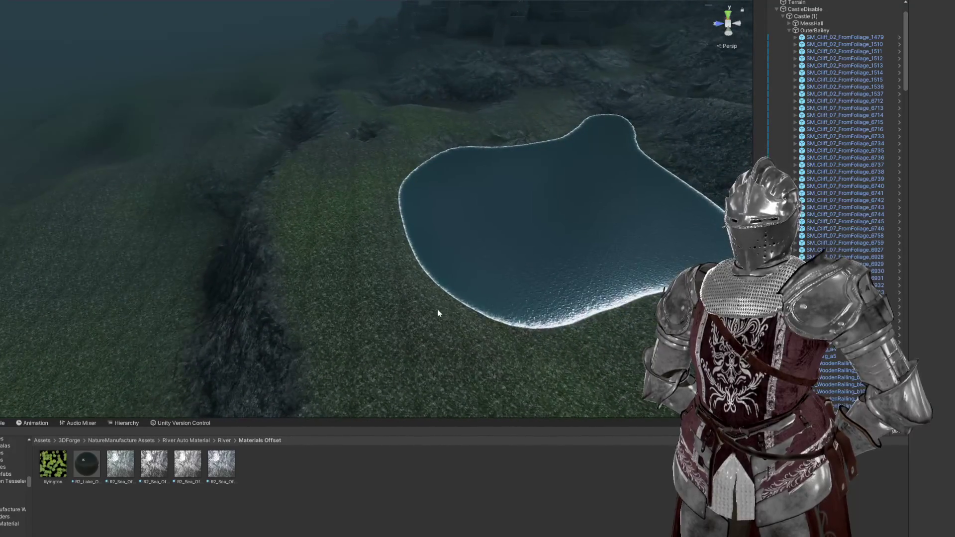
scroll(440, 312, "up", 5)
mouse_move(377, 257)
left_mouse_down()
mouse_move(117, 213)
mouse_move(228, 204)
left_mouse_up()
mouse_move(348, 164)
left_mouse_down()
mouse_move(383, 156)
mouse_move(495, 185)
mouse_move(458, 207)
mouse_move(403, 284)
mouse_move(376, 285)
mouse_move(410, 291)
mouse_move(375, 327)
mouse_move(376, 346)
mouse_move(360, 342)
left_mouse_up()
Step: Select the lake and move its lower-right, left and first shoreline points to reshape it
left_click(463, 309)
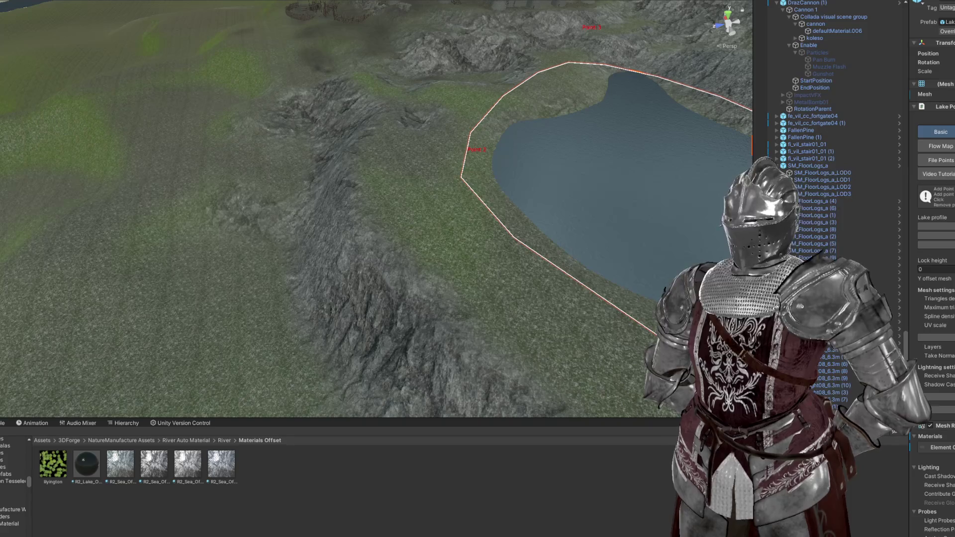
mouse_move(361, 343)
left_mouse_down()
mouse_move(405, 292)
mouse_move(576, 313)
mouse_move(545, 308)
left_mouse_up()
scroll(546, 308, "down", 2)
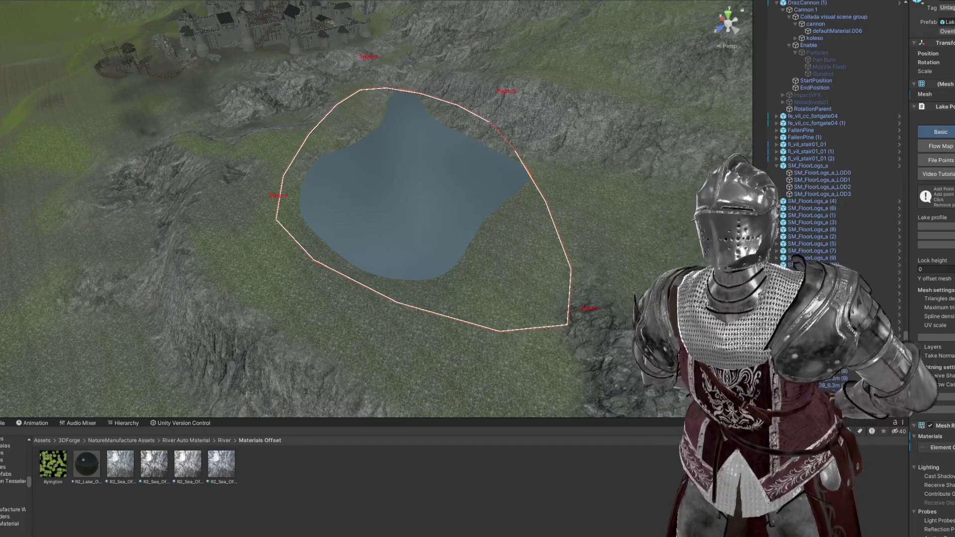
left_click_drag(622, 338, 627, 342)
left_click_drag(559, 328, 570, 275)
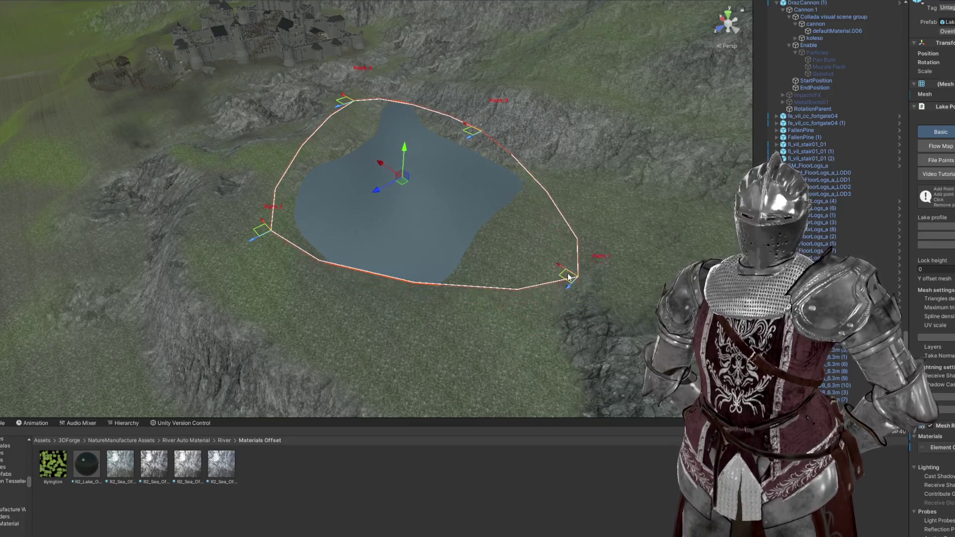
mouse_move(263, 235)
left_mouse_down()
mouse_move(266, 253)
mouse_move(356, 243)
mouse_move(363, 284)
mouse_move(344, 320)
left_mouse_up()
left_click_drag(240, 211, 256, 188)
mouse_move(315, 229)
left_mouse_down()
mouse_move(305, 261)
mouse_move(317, 260)
mouse_move(339, 88)
left_mouse_up()
scroll(318, 260, "down", 5)
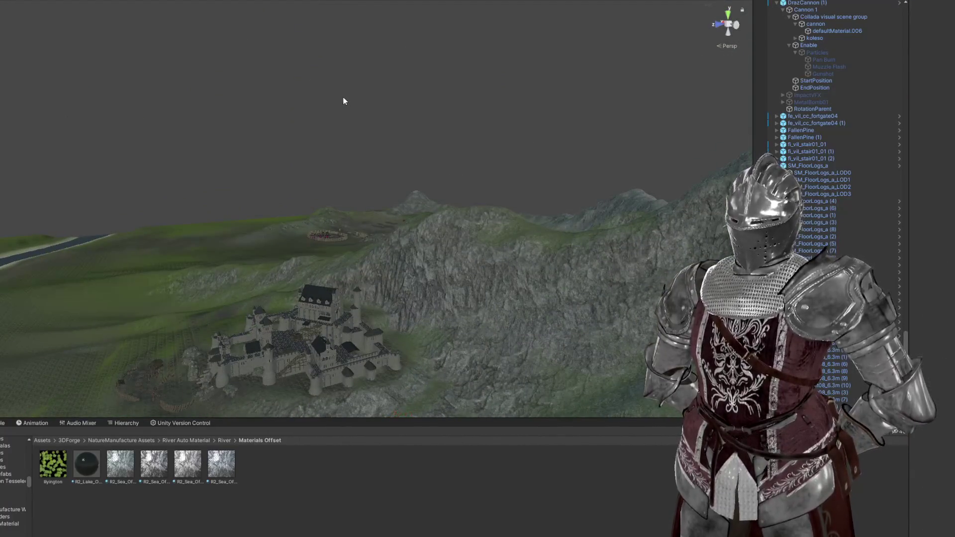
key("f")
mouse_move(352, 241)
left_mouse_down()
mouse_move(168, 205)
mouse_move(341, 160)
mouse_move(337, 175)
mouse_move(181, 149)
mouse_move(230, 199)
left_mouse_up()
Step: Select the Terrain and choose Raise or Lower Terrain at brush size 23 with halved strength
left_click(378, 212)
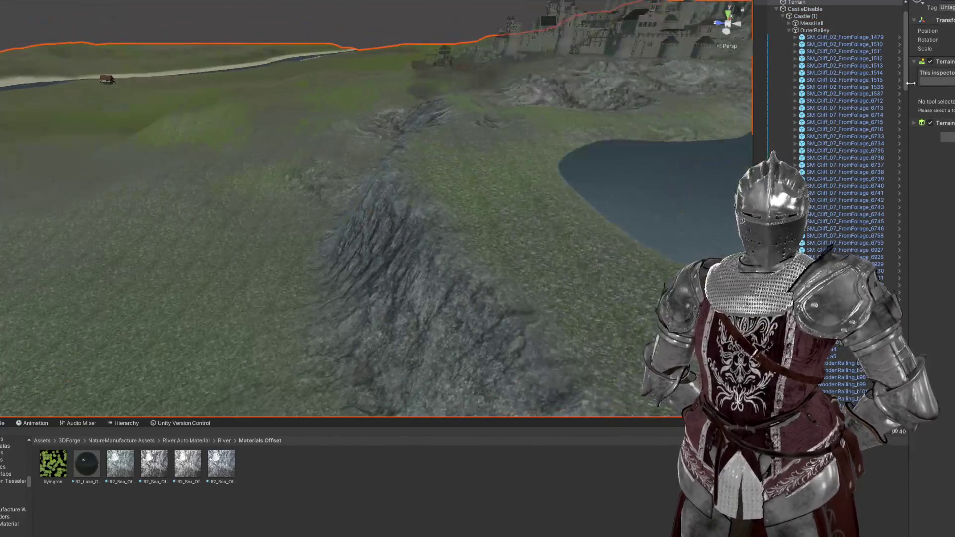
left_click(933, 81)
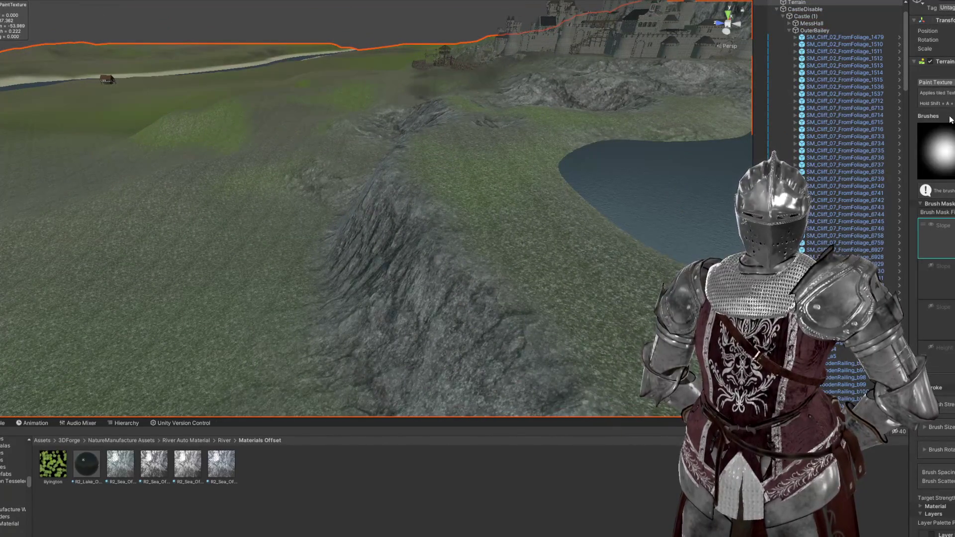
key("F1")
scroll(390, 249, "down", 3)
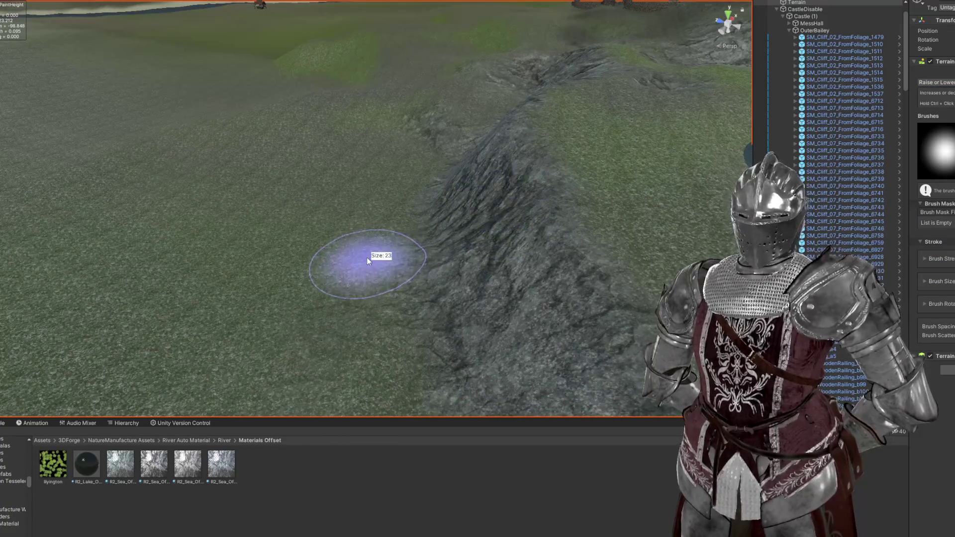
key("a")
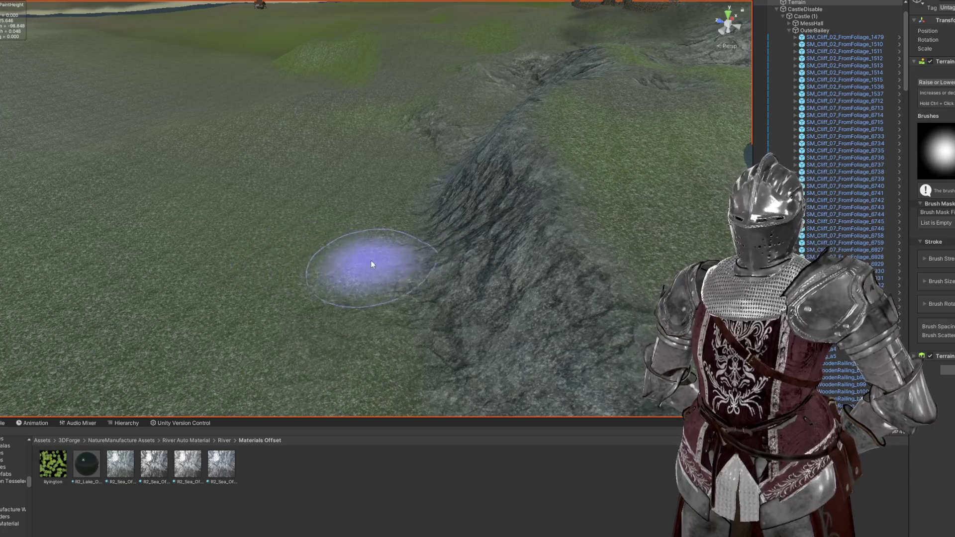
mouse_move(250, 212)
left_mouse_down()
mouse_move(316, 196)
mouse_move(299, 194)
mouse_move(330, 213)
mouse_move(298, 214)
mouse_move(309, 282)
left_mouse_up()
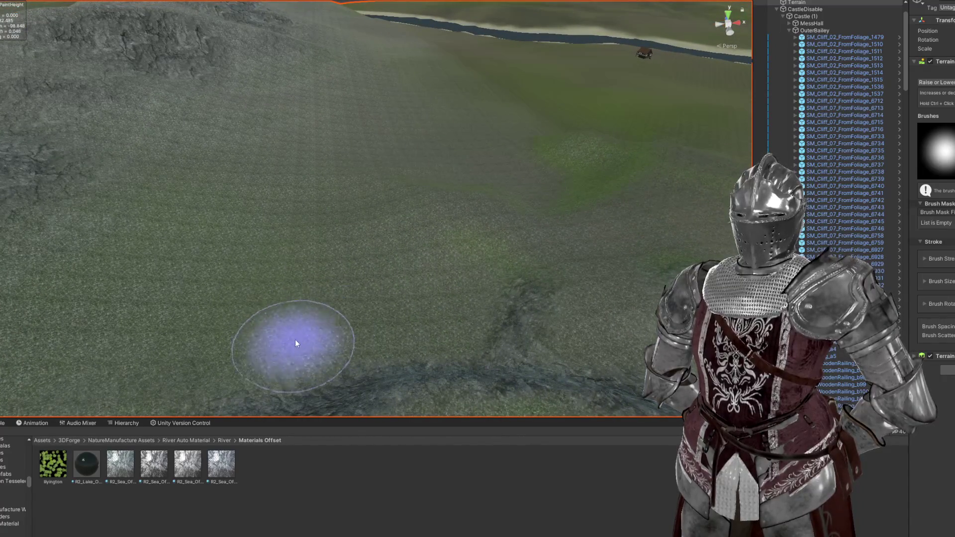
mouse_move(522, 78)
left_mouse_down()
mouse_move(566, 117)
mouse_move(587, 123)
mouse_move(584, 136)
left_mouse_up()
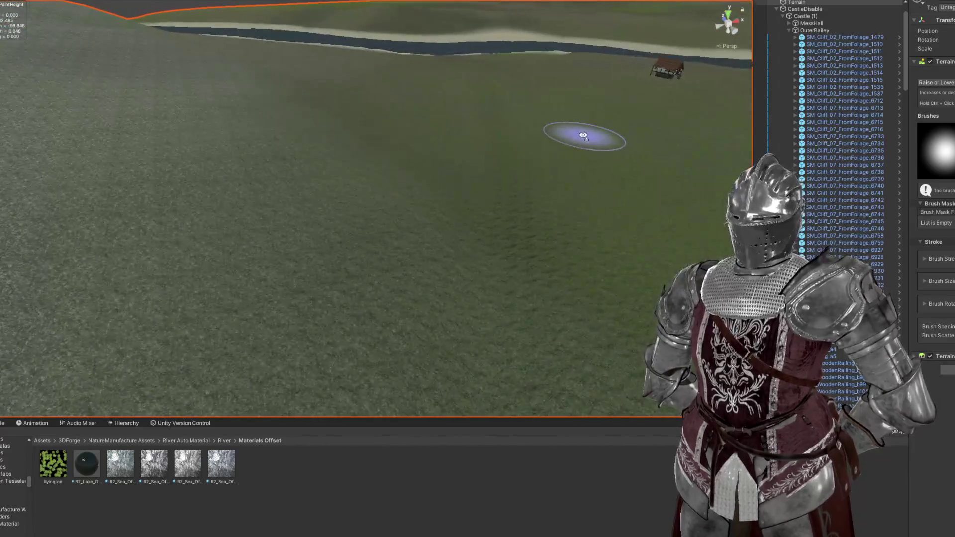
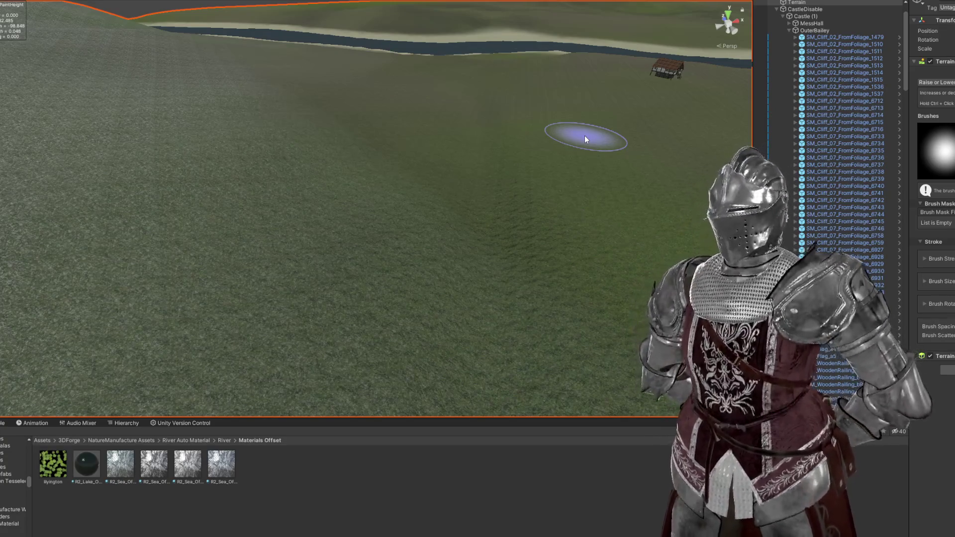
Step: Lower the grassy slope beside the lake into a deep rocky gorge, then fold the OuterBailey group
mouse_move(547, 452)
left_mouse_down()
mouse_move(469, 213)
mouse_move(346, 255)
mouse_move(277, 223)
mouse_move(229, 250)
mouse_move(245, 257)
mouse_move(254, 214)
mouse_move(256, 288)
left_mouse_up()
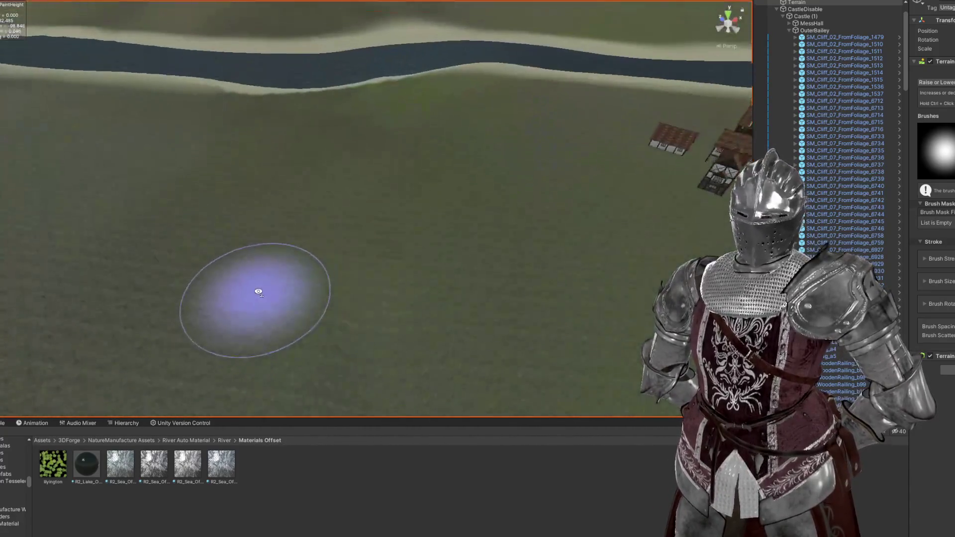
left_click_drag(390, 348, 367, 122)
mouse_move(450, 263)
left_mouse_down()
mouse_move(422, 234)
mouse_move(397, 298)
left_mouse_up()
mouse_move(336, 118)
left_mouse_down()
mouse_move(448, 150)
mouse_move(427, 171)
mouse_move(441, 261)
mouse_move(503, 213)
mouse_move(575, 222)
mouse_move(608, 238)
mouse_move(324, 290)
mouse_move(386, 313)
mouse_move(518, 262)
mouse_move(488, 162)
mouse_move(469, 222)
mouse_move(512, 226)
mouse_move(458, 228)
mouse_move(435, 265)
mouse_move(429, 247)
mouse_move(444, 259)
mouse_move(393, 186)
mouse_move(442, 273)
mouse_move(461, 260)
mouse_move(454, 274)
mouse_move(434, 148)
mouse_move(520, 209)
mouse_move(533, 190)
mouse_move(167, 222)
mouse_move(426, 205)
mouse_move(389, 190)
mouse_move(367, 373)
mouse_move(367, 170)
mouse_move(448, 217)
mouse_move(431, 250)
mouse_move(391, 89)
mouse_move(465, 175)
mouse_move(462, 203)
mouse_move(419, 218)
mouse_move(458, 165)
mouse_move(405, 297)
mouse_move(413, 157)
mouse_move(465, 162)
mouse_move(465, 194)
mouse_move(392, 181)
mouse_move(433, 160)
mouse_move(438, 185)
mouse_move(386, 119)
mouse_move(482, 277)
mouse_move(524, 242)
mouse_move(639, 271)
mouse_move(557, 194)
mouse_move(531, 117)
mouse_move(489, 205)
mouse_move(510, 234)
mouse_move(448, 232)
mouse_move(313, 254)
mouse_move(222, 289)
left_mouse_up()
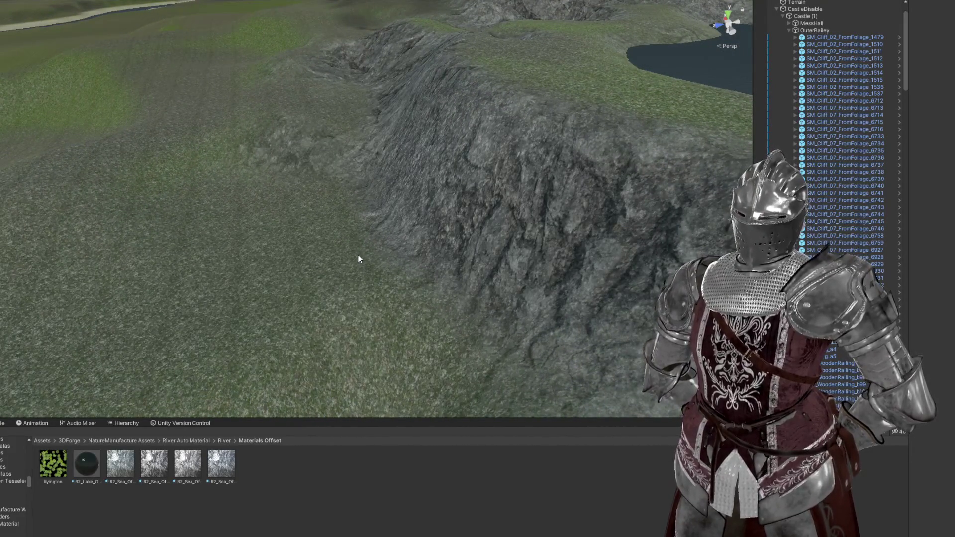
mouse_move(385, 245)
left_mouse_down()
mouse_move(371, 263)
mouse_move(187, 228)
mouse_move(320, 229)
mouse_move(452, 269)
mouse_move(386, 259)
mouse_move(408, 253)
left_mouse_up()
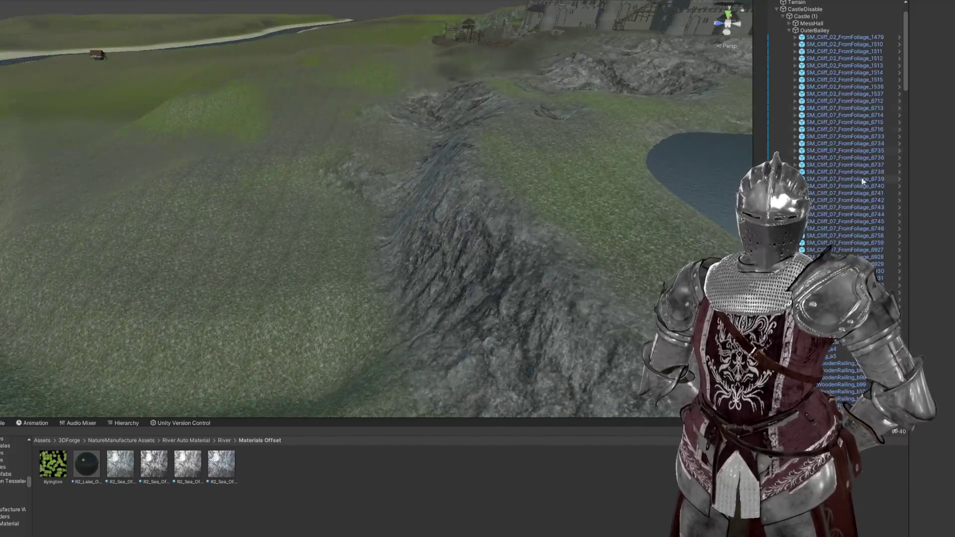
left_click(790, 31)
Step: Collapse the Battlefield group and frame the palisades through the WatchTower in the Scene view
scroll(822, 98, "up", 3)
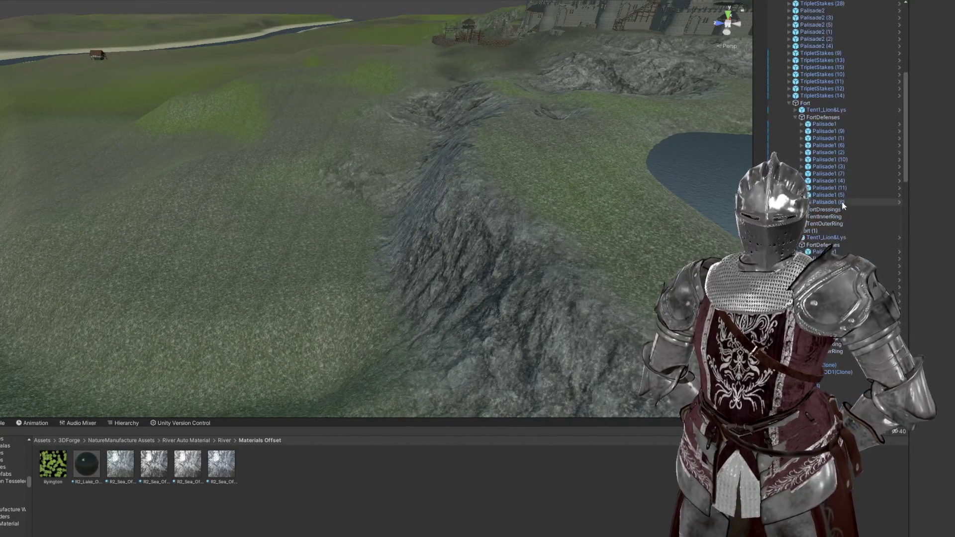
left_click(777, 108)
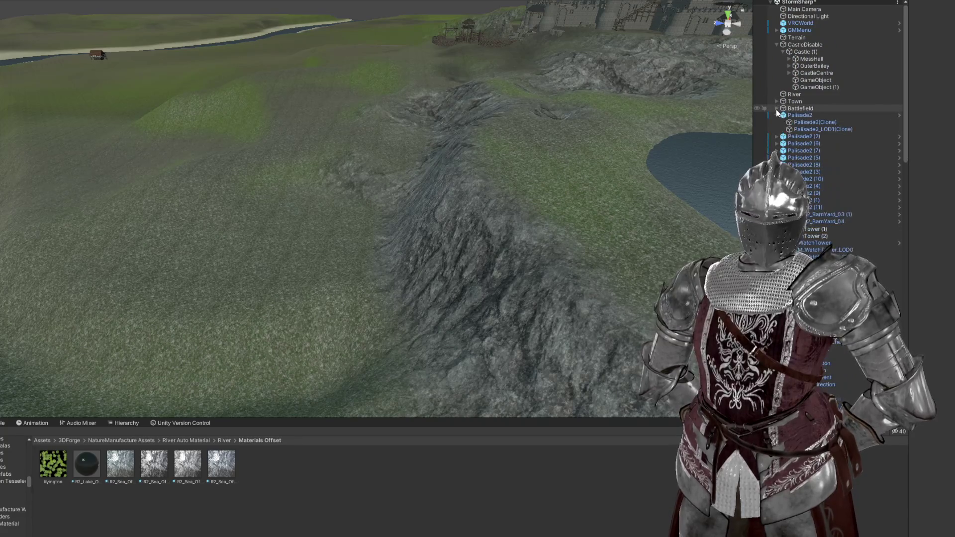
left_click(796, 116)
double_click(801, 117)
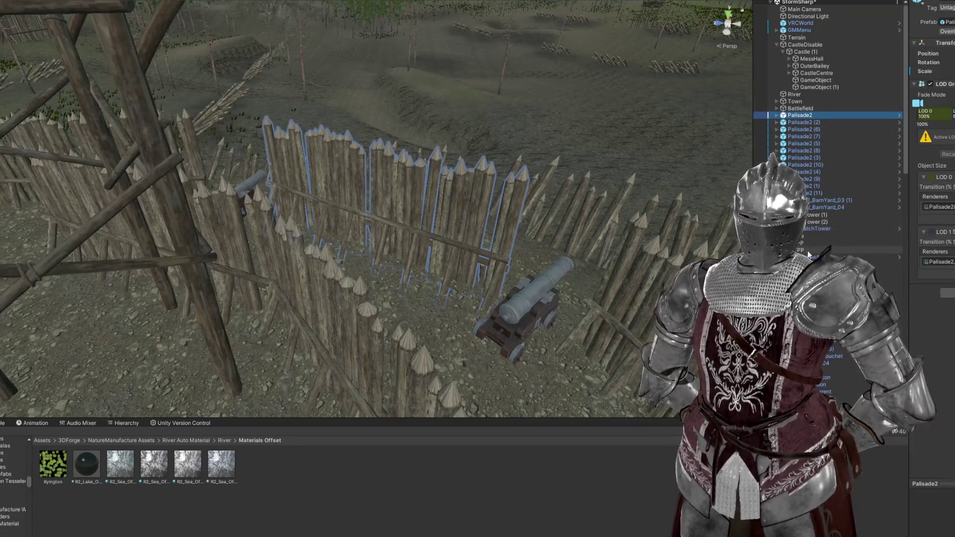
left_click(814, 229, "shift")
key("f")
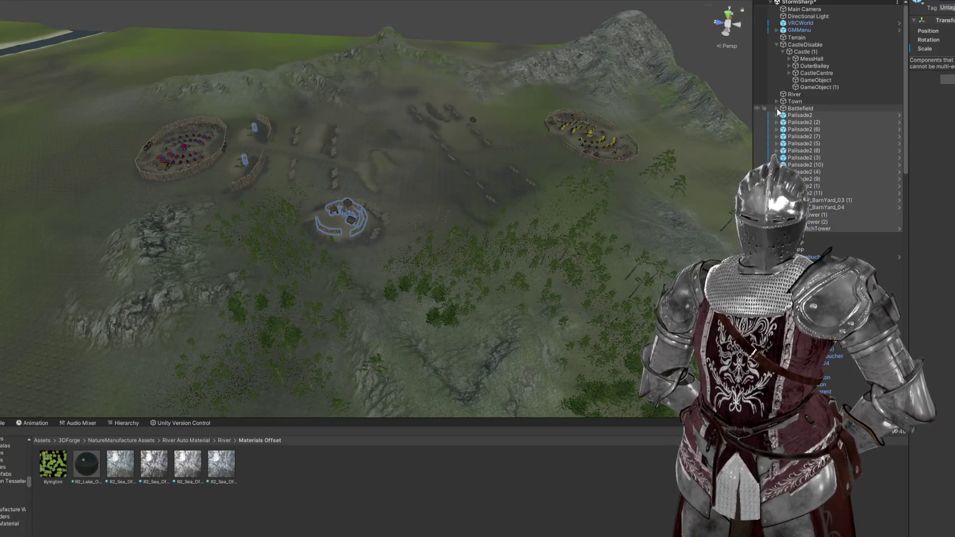
Step: Fold the Palisade1 children and select Fort (1) with its Palisade2 fences in the camps
scroll(415, 183, "up", 5)
scroll(409, 185, "down", 5)
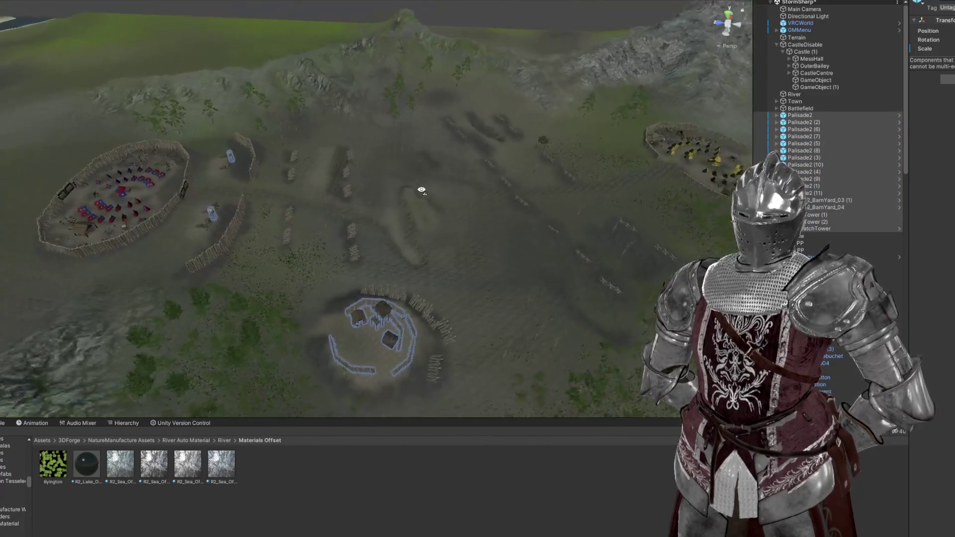
left_click(778, 109)
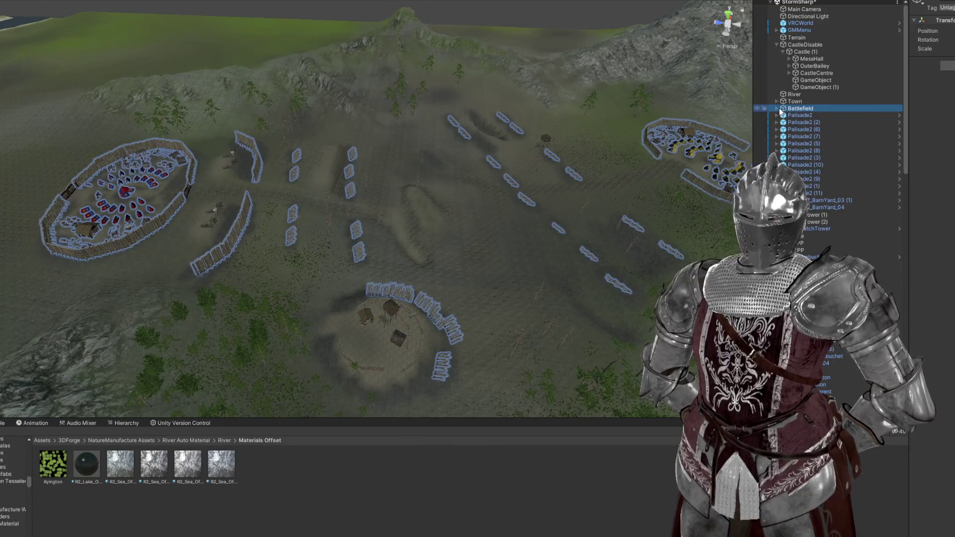
scroll(807, 135, "down", 5)
left_click(796, 206)
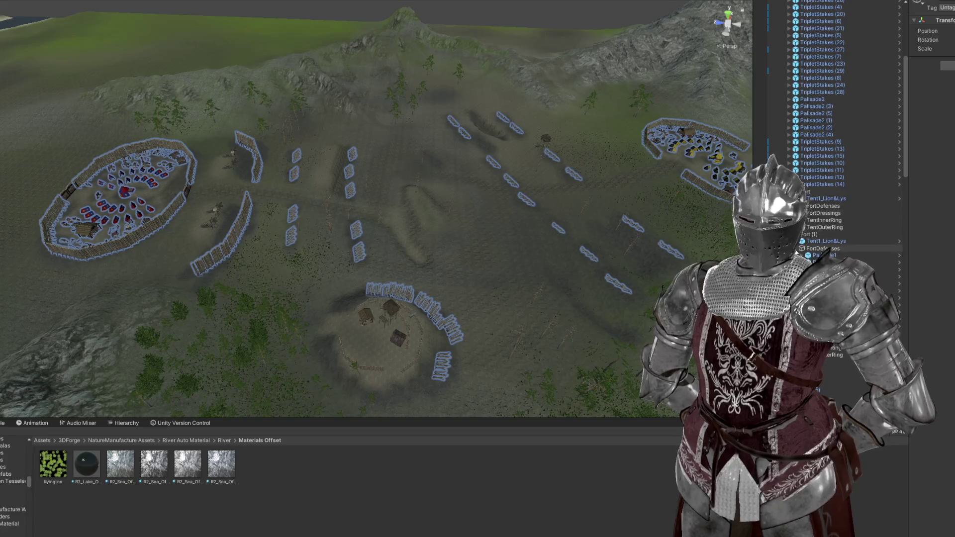
left_click(811, 234)
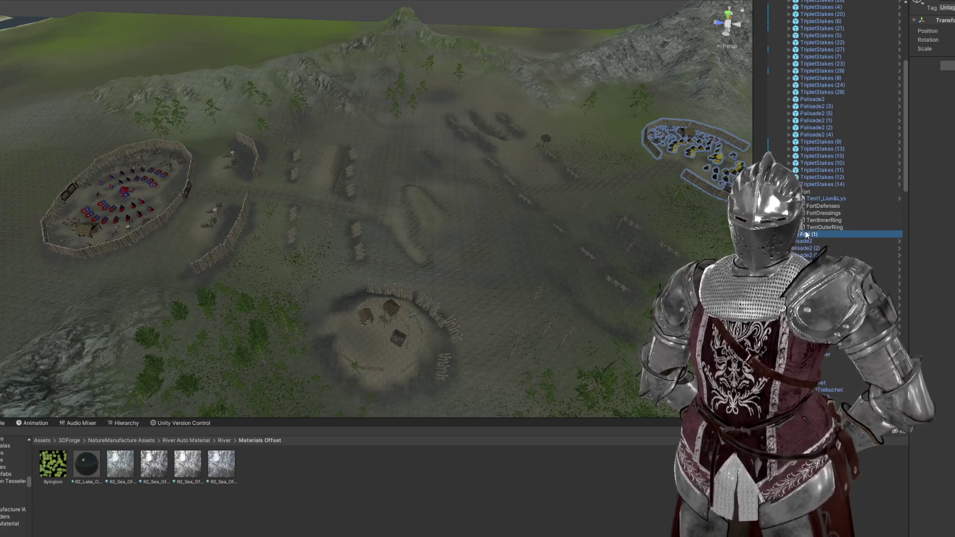
left_click(808, 242)
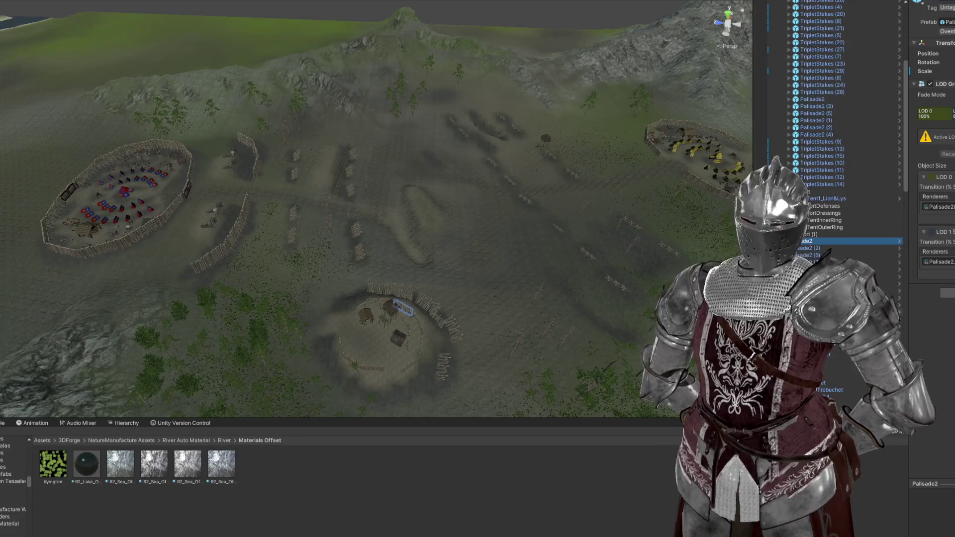
left_click(821, 334, "shift")
left_click_drag(612, 249, 488, 256)
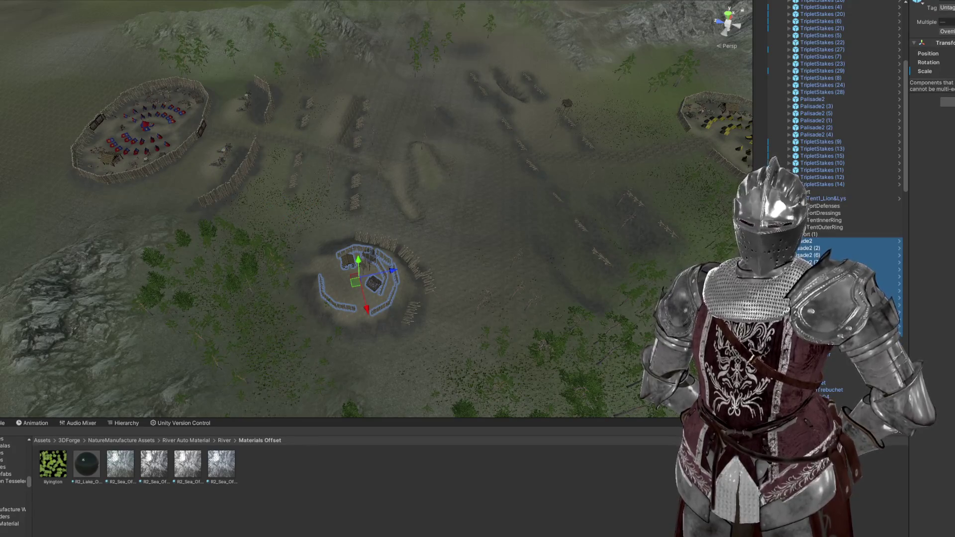
left_click(358, 277)
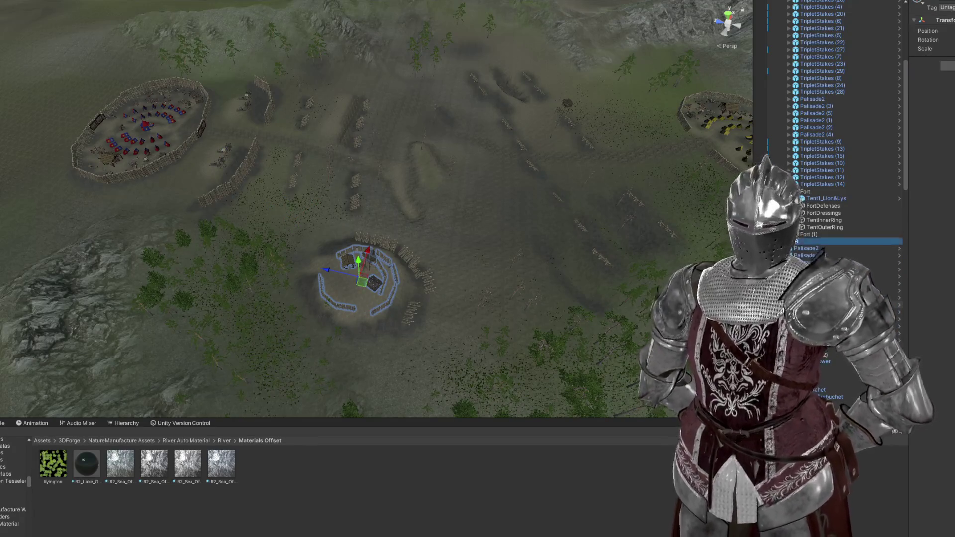
key("Left")
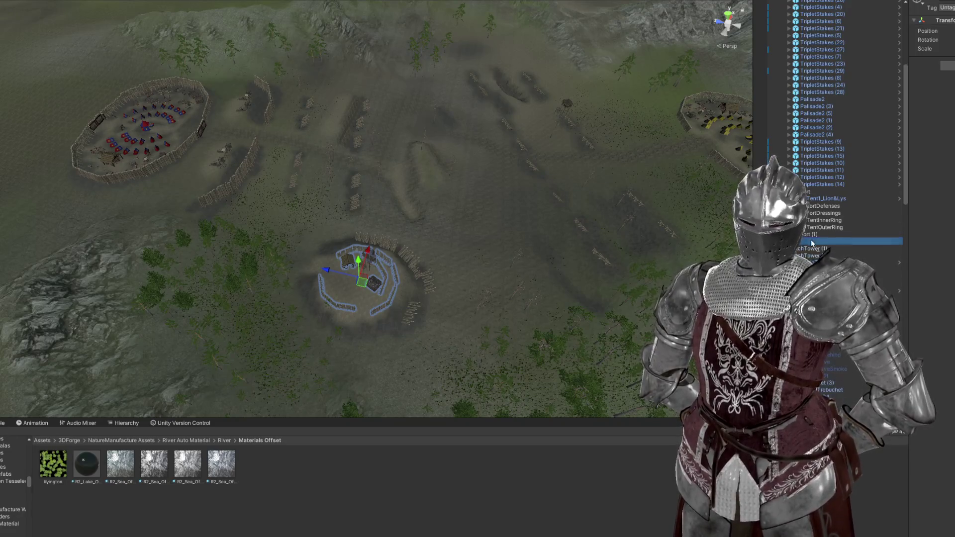
Step: Select WatchTower (1) by the left fort, scroll the Hierarchy to the top, and show the mountains
left_click(807, 248)
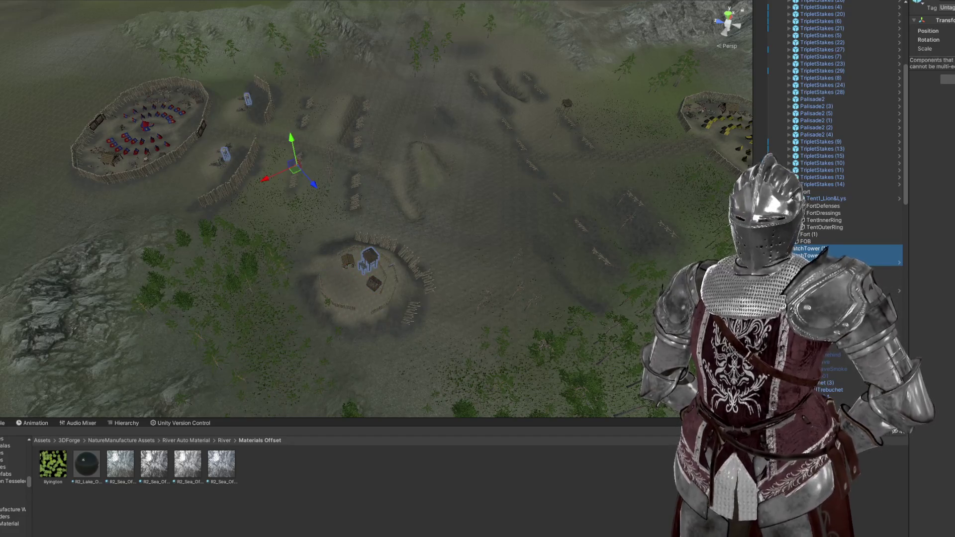
scroll(836, 149, "up", 2)
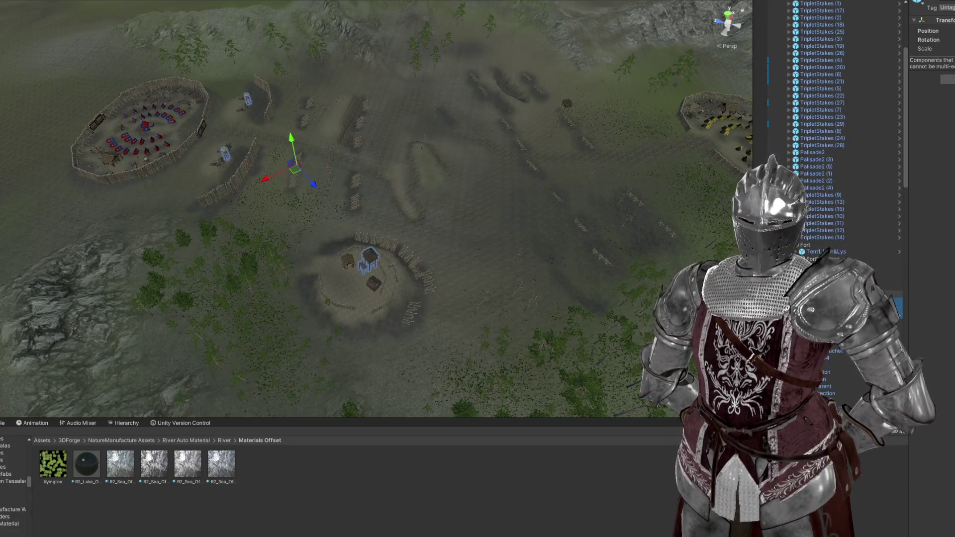
scroll(826, 100, "up", 10)
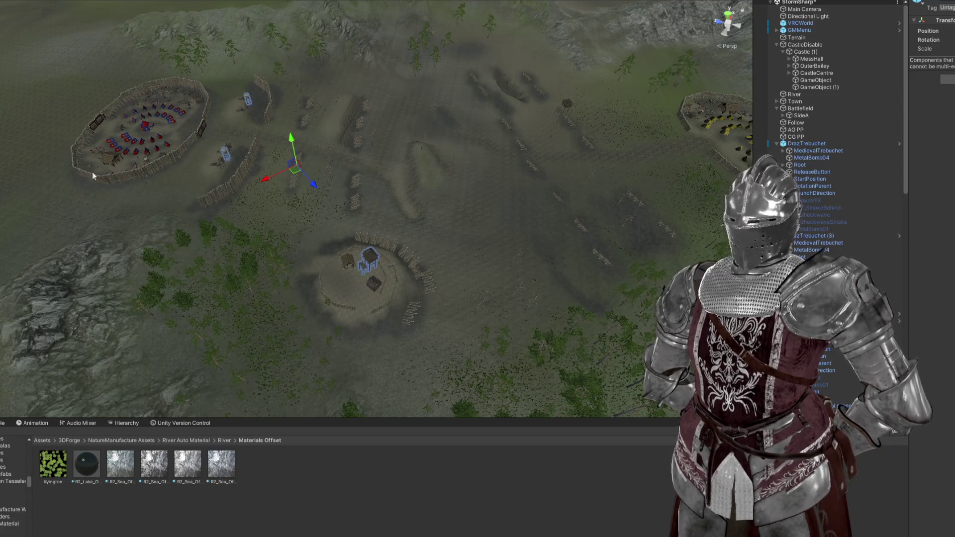
left_click_drag(402, 232, 403, 222)
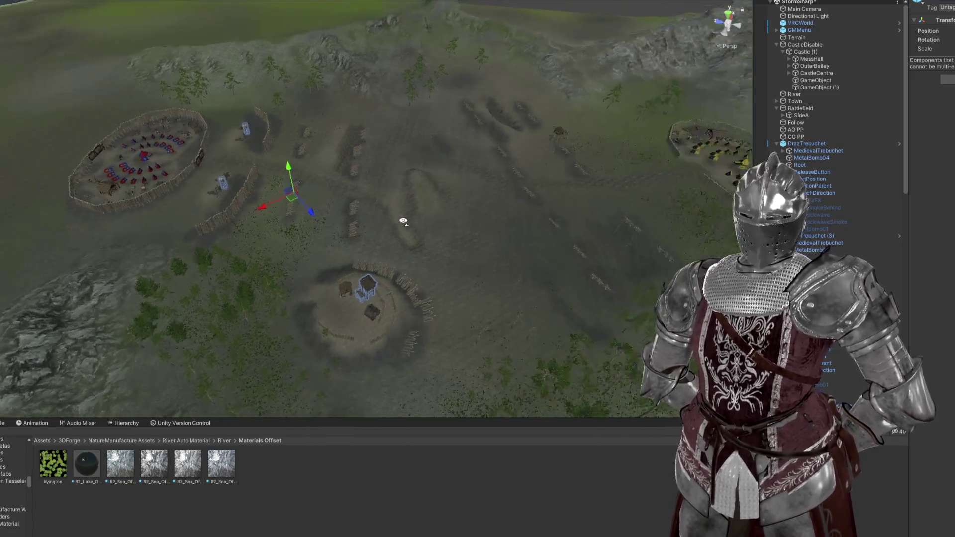
Step: Fly over the battlefield camps and collapse the DrazTrebuchet and CastleDisable groups
left_click(777, 144)
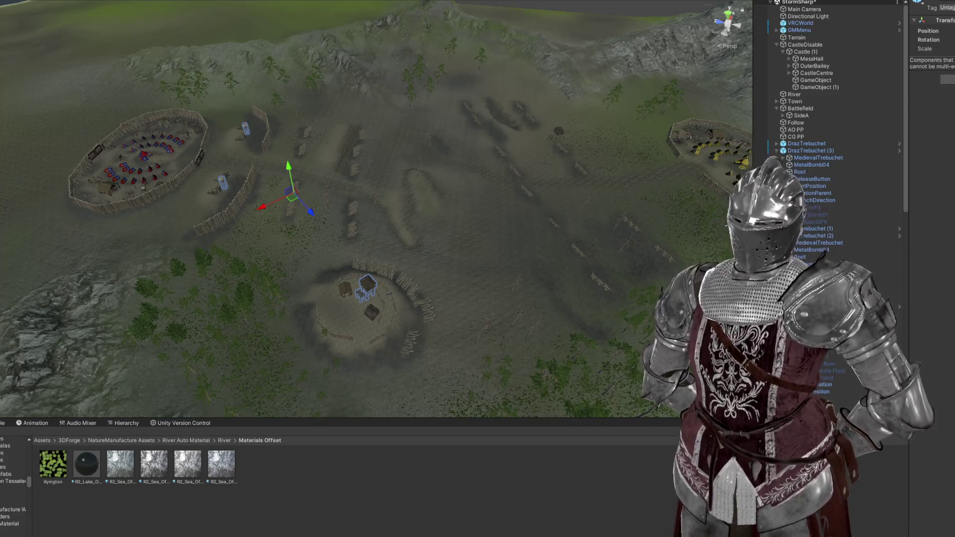
left_click_drag(570, 247, 500, 234)
scroll(500, 234, "up", 3)
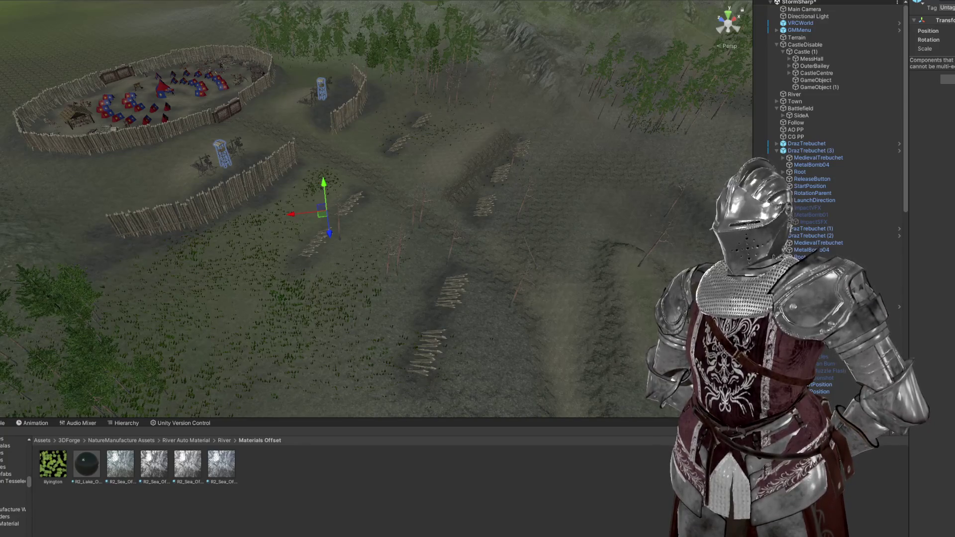
key("w")
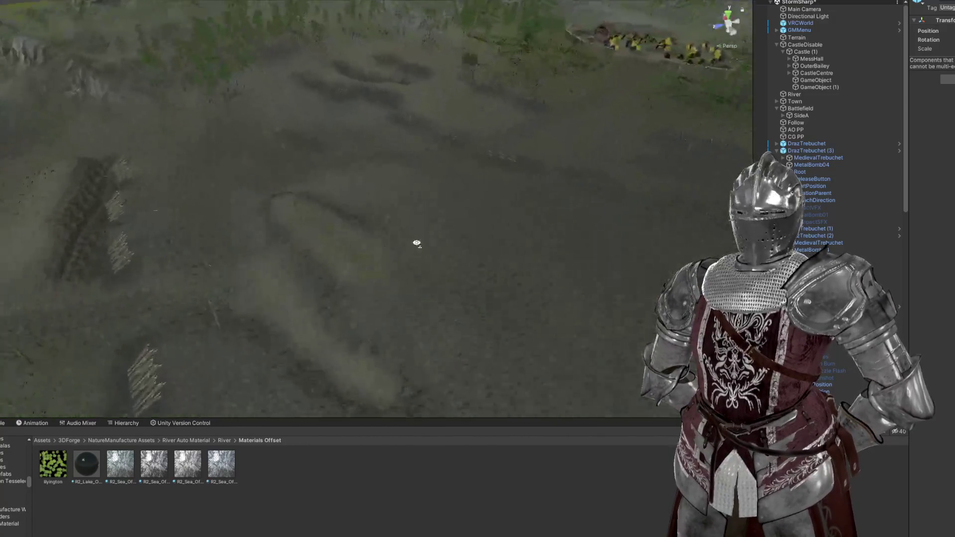
key("s")
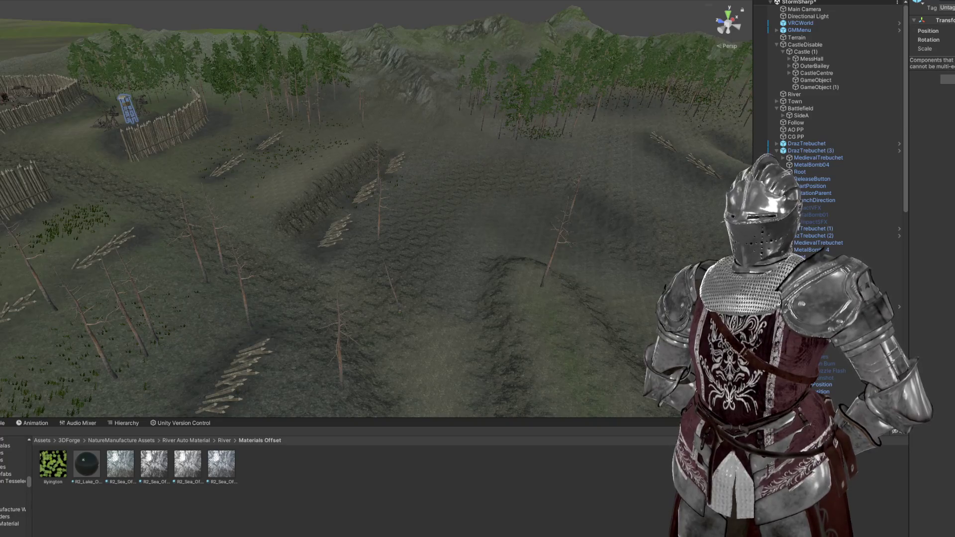
scroll(471, 163, "down", 3)
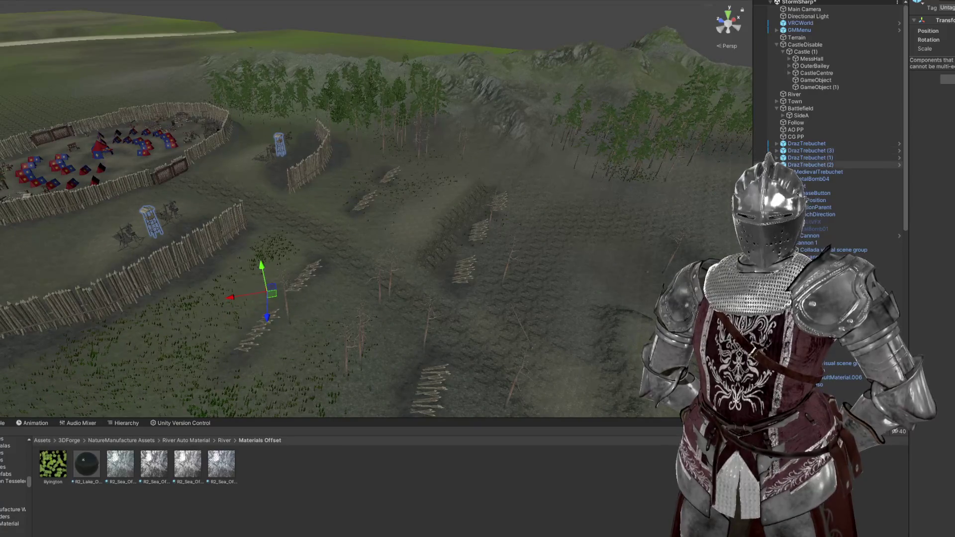
left_click(774, 45)
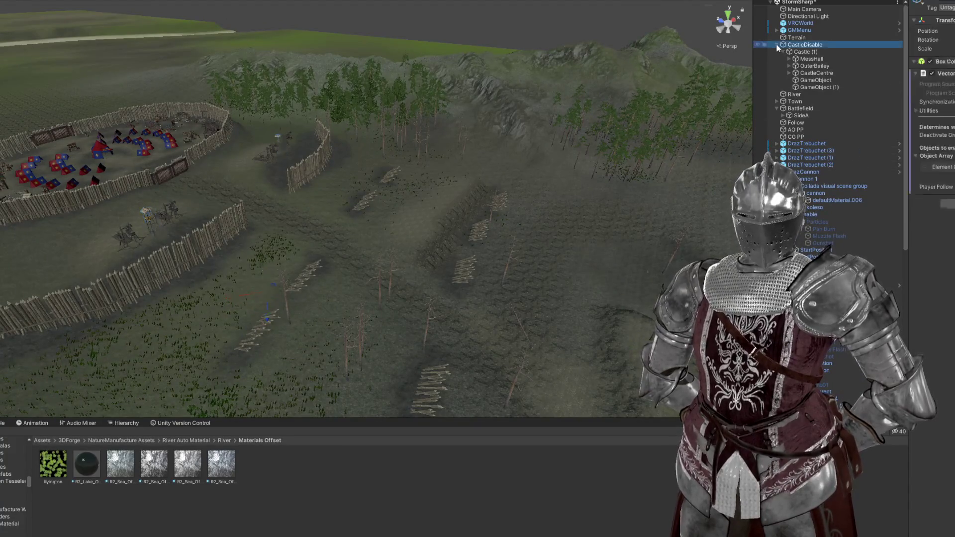
left_click(777, 45)
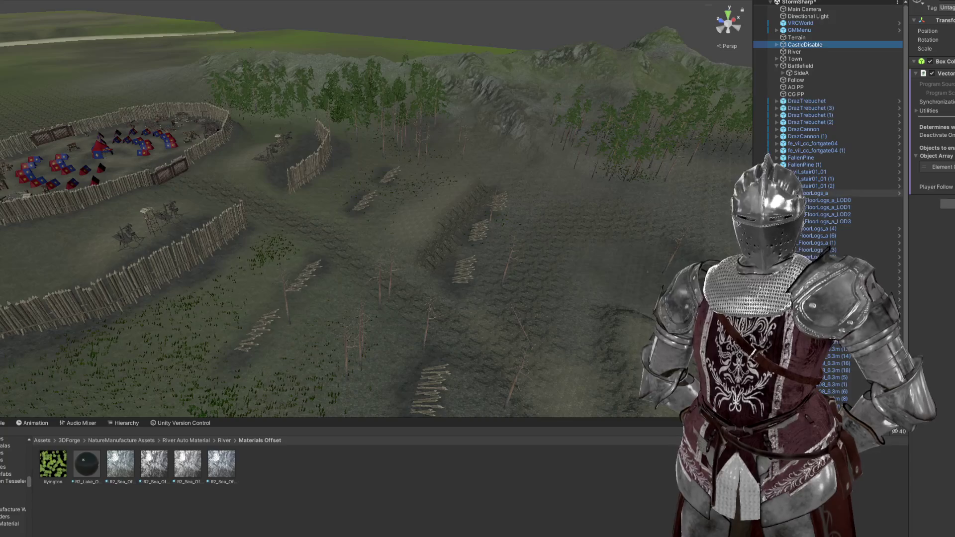
Step: Move DrazTrebuchet through the last loose prop under Battlefield, frame them, and collapse Battlefield
left_click(806, 102)
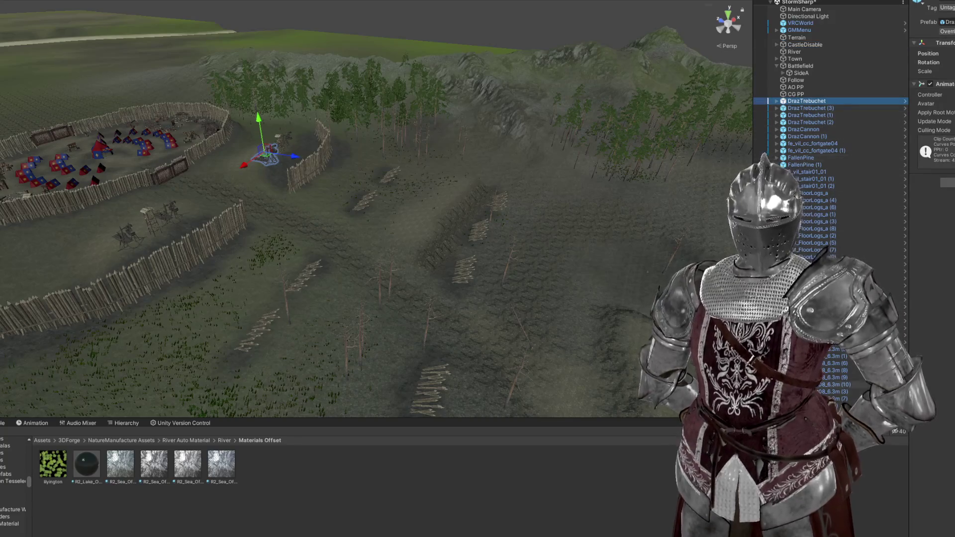
left_click(836, 405, "shift")
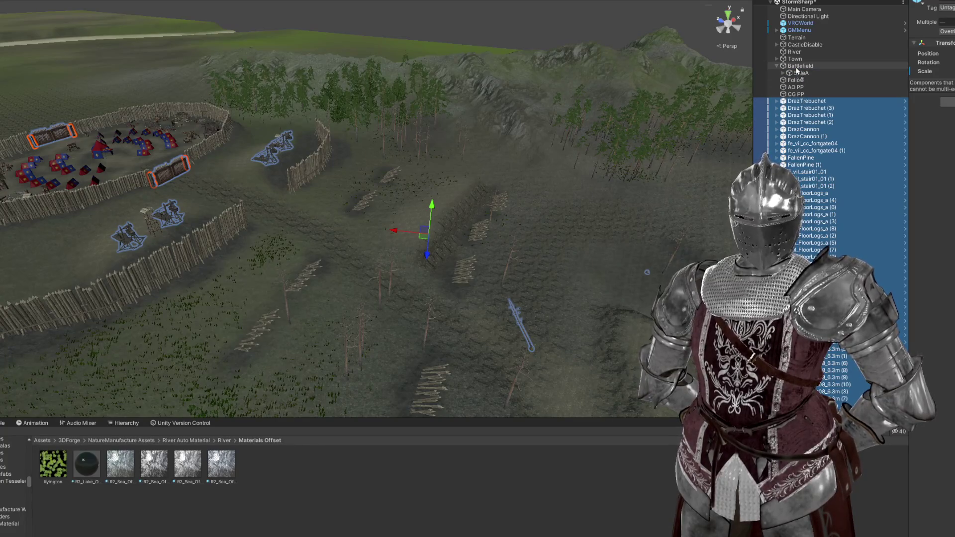
left_click_drag(797, 71, 797, 71)
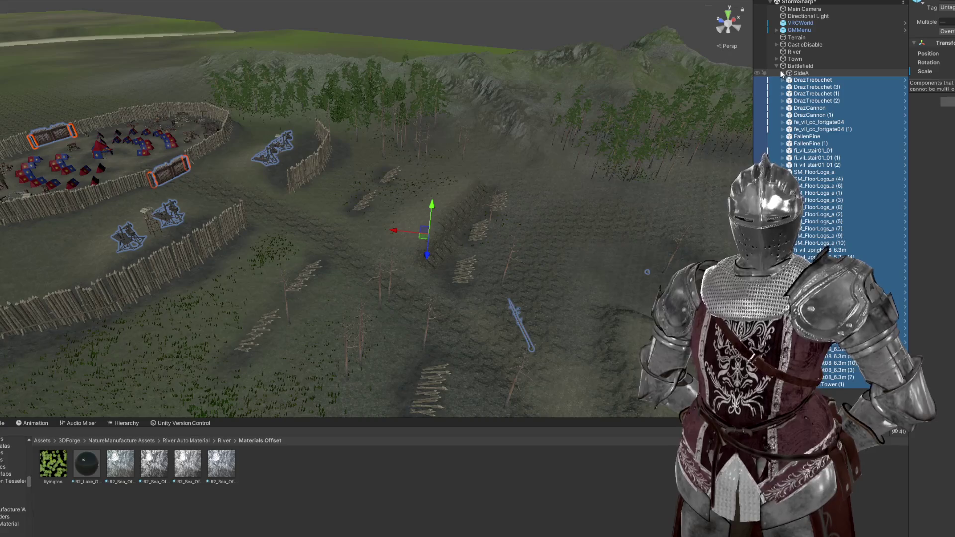
key("f")
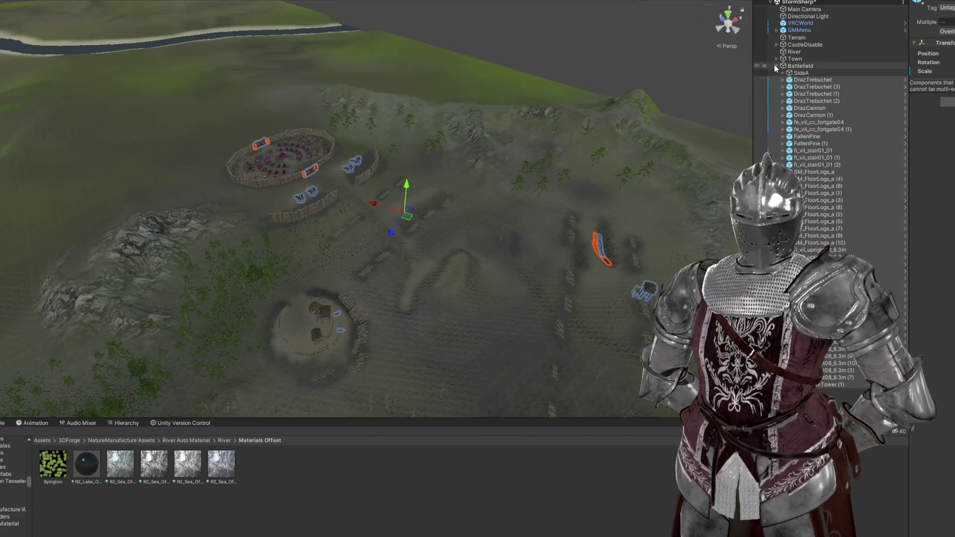
left_click(776, 66)
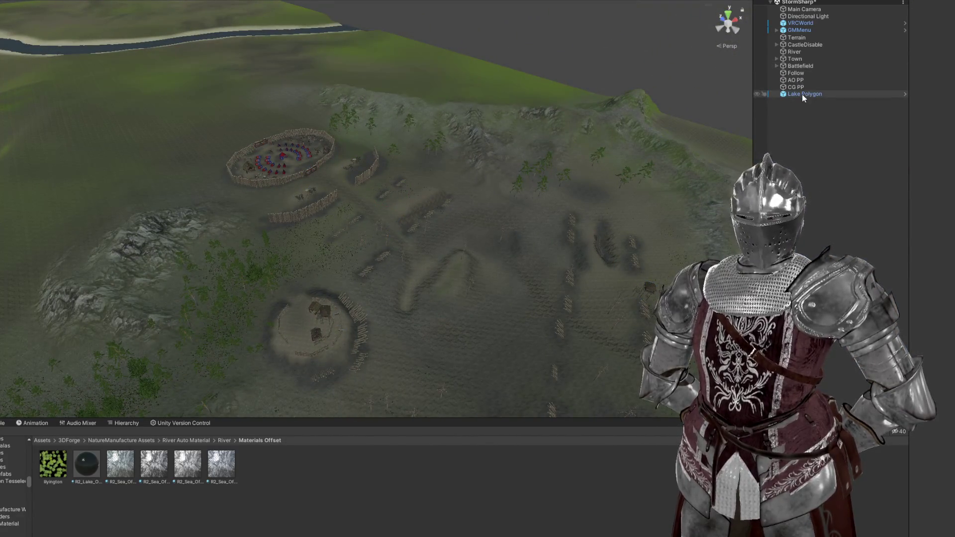
Step: Select and frame the Lake Polygon, orbiting to view the lake from above
double_click(802, 94)
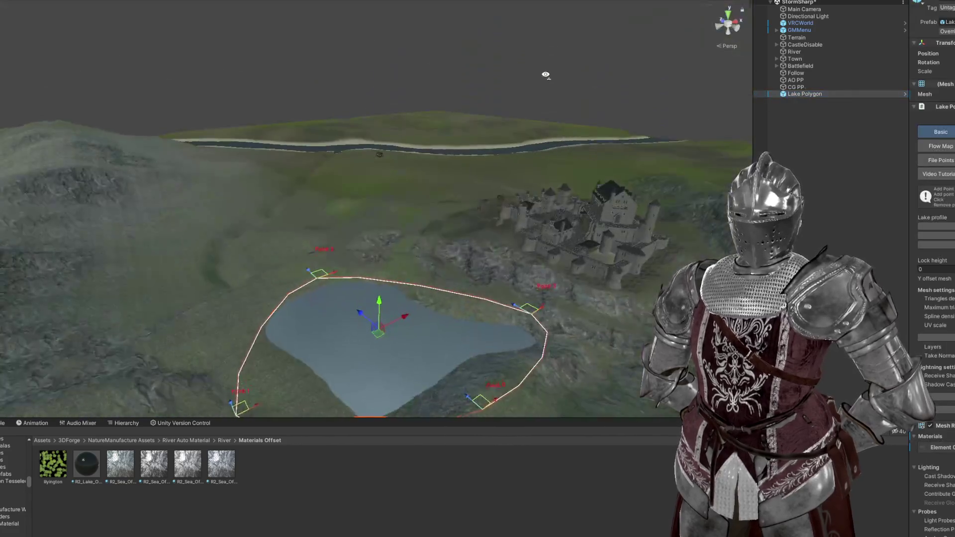
left_click(494, 68)
mouse_move(495, 68)
left_mouse_down()
mouse_move(479, 100)
mouse_move(582, 126)
left_mouse_up()
scroll(667, 153, "down", 5)
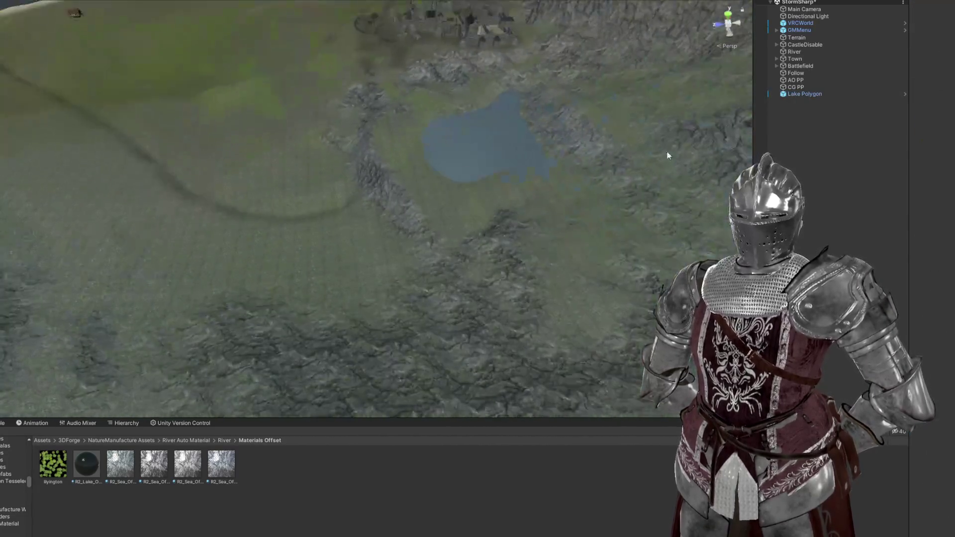
left_click(804, 94)
scroll(471, 142, "up", 5)
mouse_move(471, 142)
left_mouse_down()
mouse_move(516, 153)
mouse_move(512, 214)
mouse_move(510, 182)
mouse_move(445, 179)
mouse_move(397, 94)
mouse_move(431, 76)
mouse_move(448, 85)
mouse_move(451, 164)
left_mouse_up()
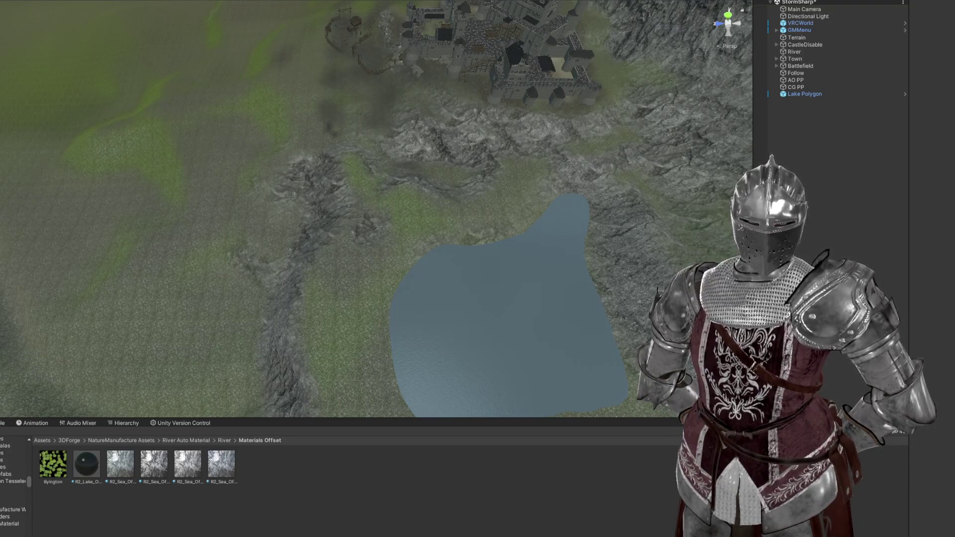
Step: Frame the new RamSpline river object and fly in close over the mountain terrain
mouse_move(515, 233)
left_mouse_down()
mouse_move(420, 239)
mouse_move(475, 247)
mouse_move(395, 241)
mouse_move(420, 196)
mouse_move(426, 150)
mouse_move(316, 77)
mouse_move(335, 76)
left_mouse_up()
key("f")
mouse_move(423, 88)
left_mouse_down()
mouse_move(337, 91)
mouse_move(352, 139)
mouse_move(386, 119)
mouse_move(591, 87)
left_mouse_up()
scroll(337, 92, "up", 5)
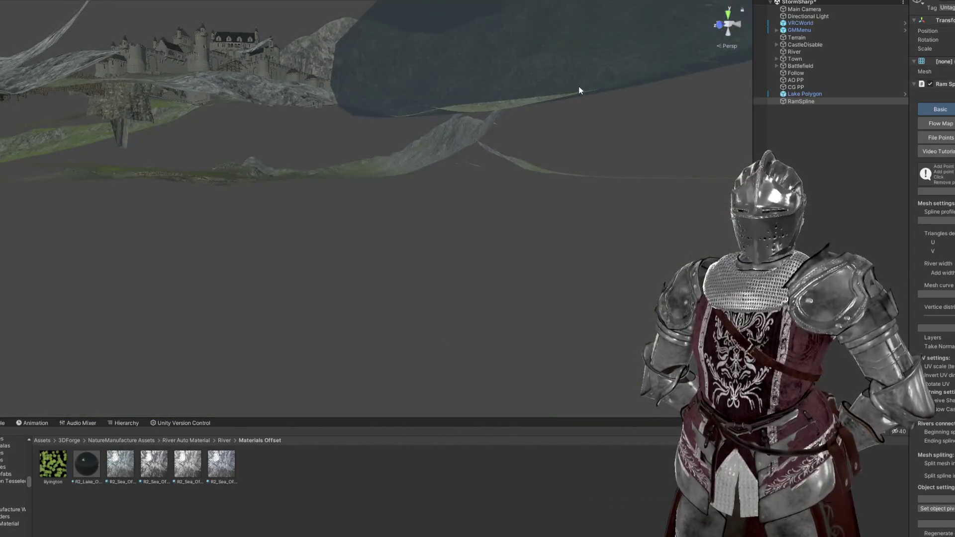
Step: Focus on the first RamSpline point and orbit over the grass left of the lake
key("f")
mouse_move(442, 230)
left_mouse_down()
mouse_move(399, 241)
mouse_move(516, 188)
mouse_move(467, 192)
mouse_move(518, 274)
mouse_move(486, 255)
mouse_move(635, 201)
left_mouse_up()
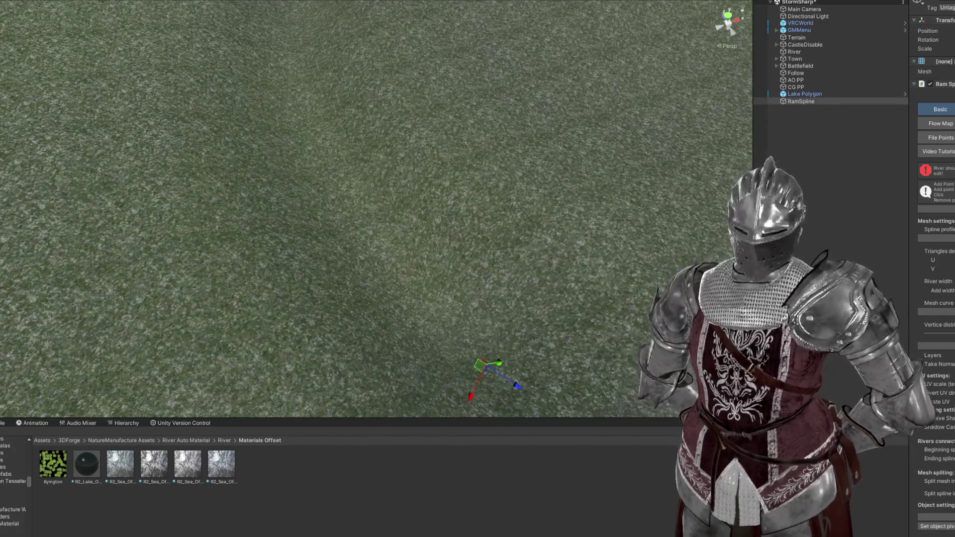
mouse_move(547, 189)
left_mouse_down()
mouse_move(367, 159)
mouse_move(451, 156)
mouse_move(437, 147)
left_mouse_up()
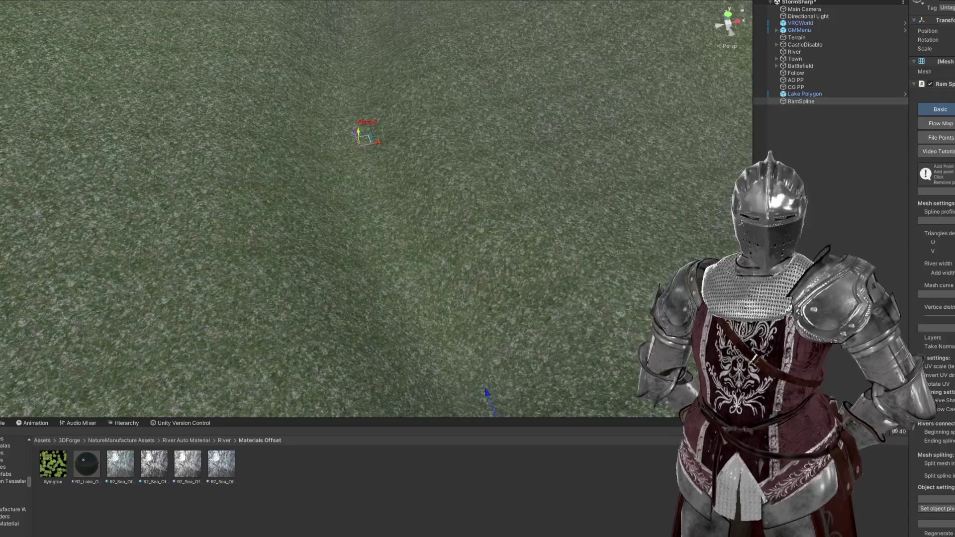
mouse_move(339, 176)
left_mouse_down()
mouse_move(531, 196)
mouse_move(503, 177)
mouse_move(624, 225)
left_mouse_up()
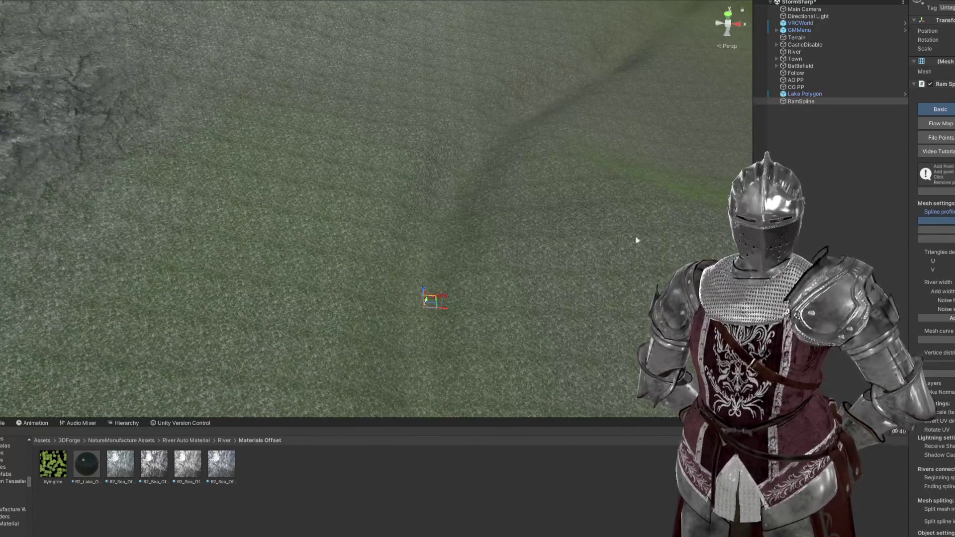
mouse_move(430, 221)
left_mouse_down()
mouse_move(542, 273)
mouse_move(512, 268)
mouse_move(388, 203)
left_mouse_up()
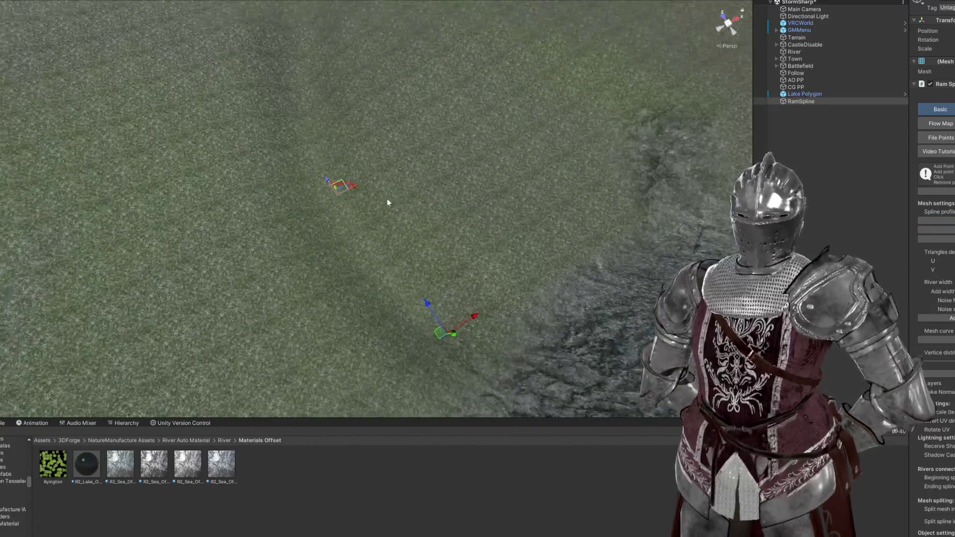
scroll(933, 269, "down", 10)
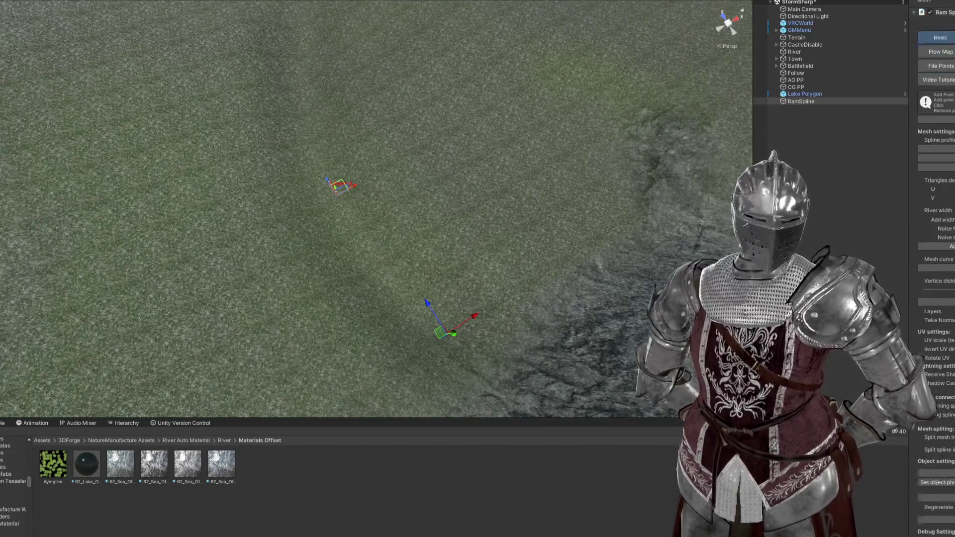
scroll(933, 268, "up", 10)
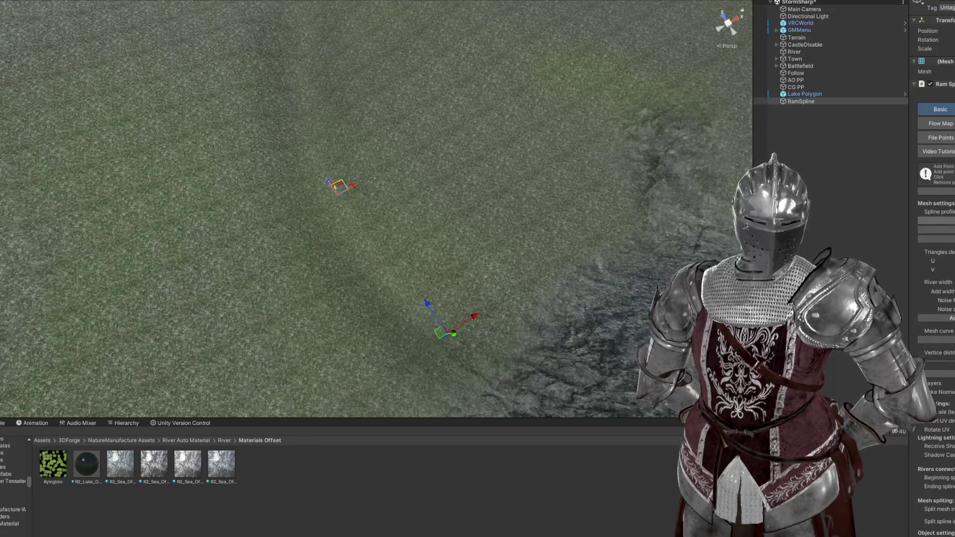
left_click_drag(412, 151, 336, 140)
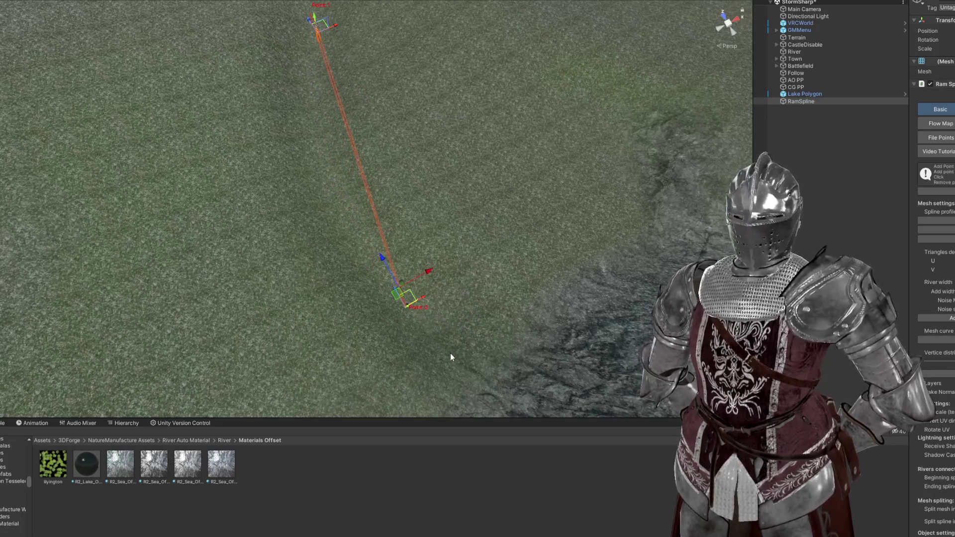
Step: Fly toward the two-point orange spline and orbit down onto its end point
mouse_move(411, 311)
left_mouse_down()
mouse_move(414, 233)
mouse_move(513, 207)
mouse_move(497, 213)
mouse_move(506, 222)
mouse_move(497, 254)
left_mouse_up()
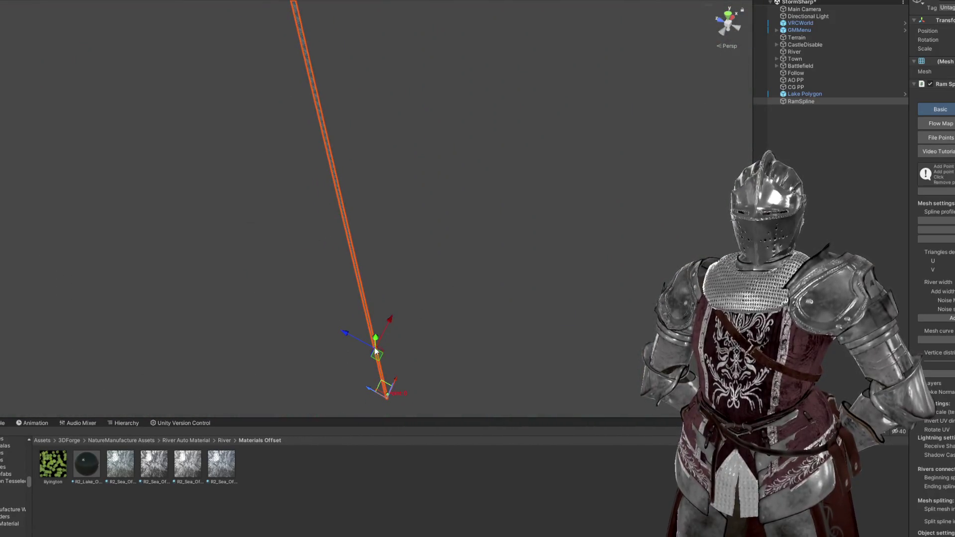
mouse_move(413, 365)
left_mouse_down()
mouse_move(442, 249)
mouse_move(418, 256)
mouse_move(426, 337)
mouse_move(396, 264)
mouse_move(402, 25)
mouse_move(401, 199)
mouse_move(407, 165)
left_mouse_up()
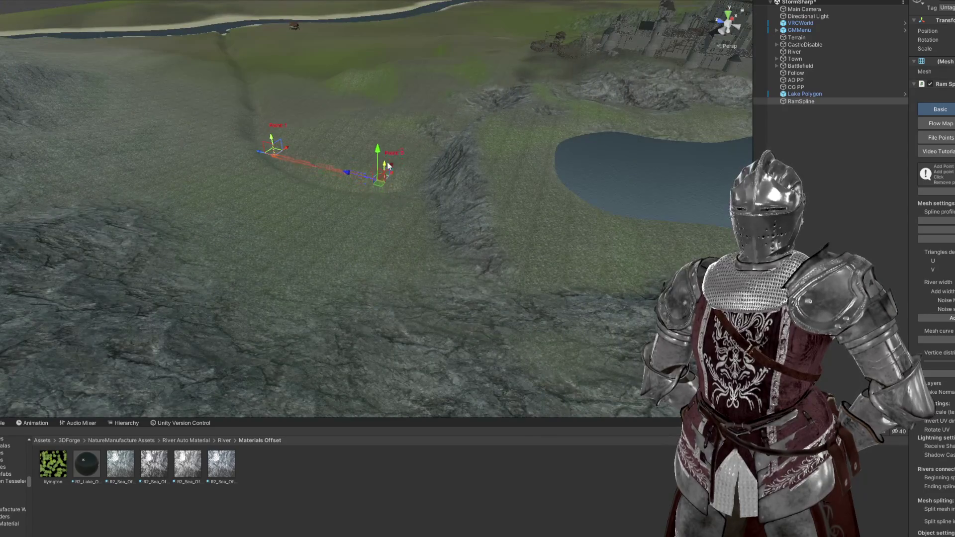
scroll(404, 28, "down", 10)
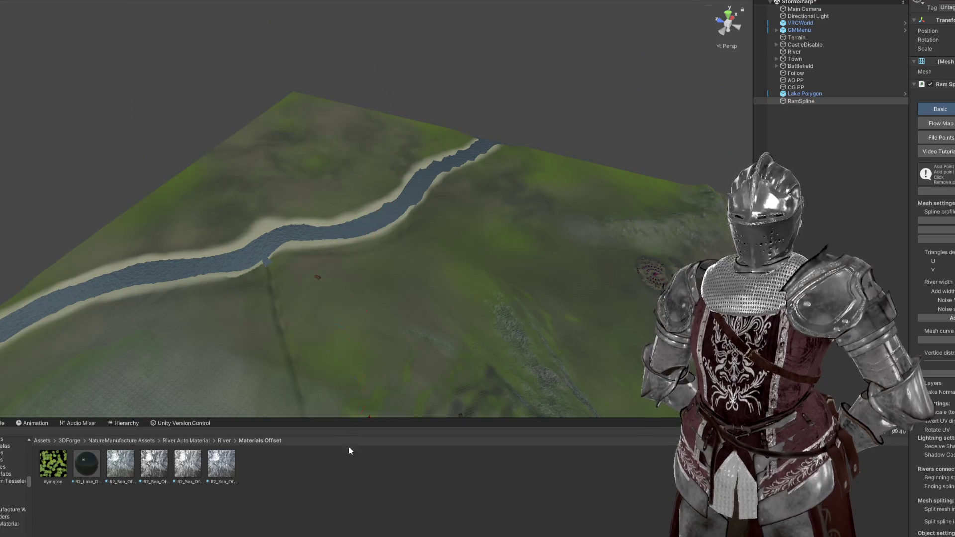
scroll(395, 341, "up", 10)
mouse_move(394, 342)
left_mouse_down()
mouse_move(413, 149)
mouse_move(388, 243)
left_mouse_up()
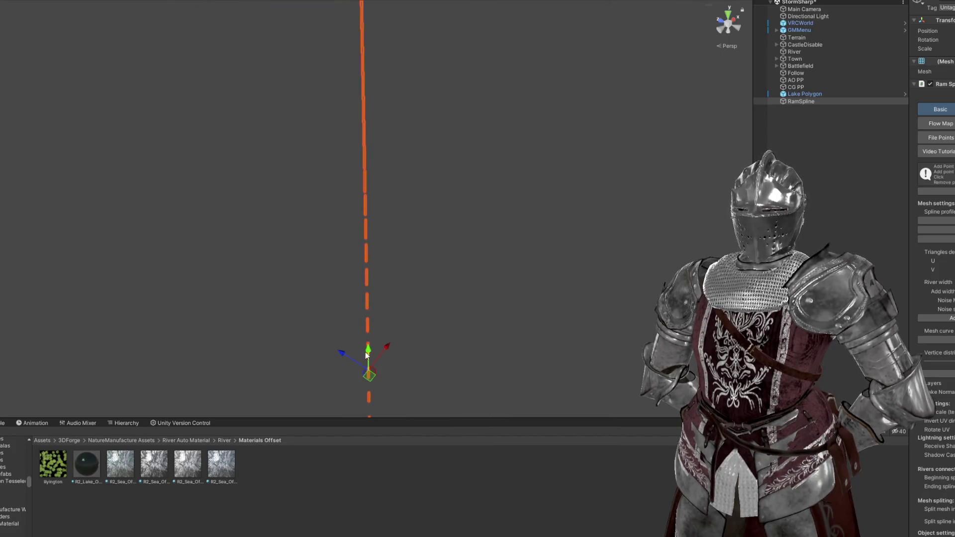
Step: Orbit around the RamSpline until it runs diagonally across the Scene view
mouse_move(388, 290)
left_mouse_down()
mouse_move(392, 256)
mouse_move(395, 366)
left_mouse_up()
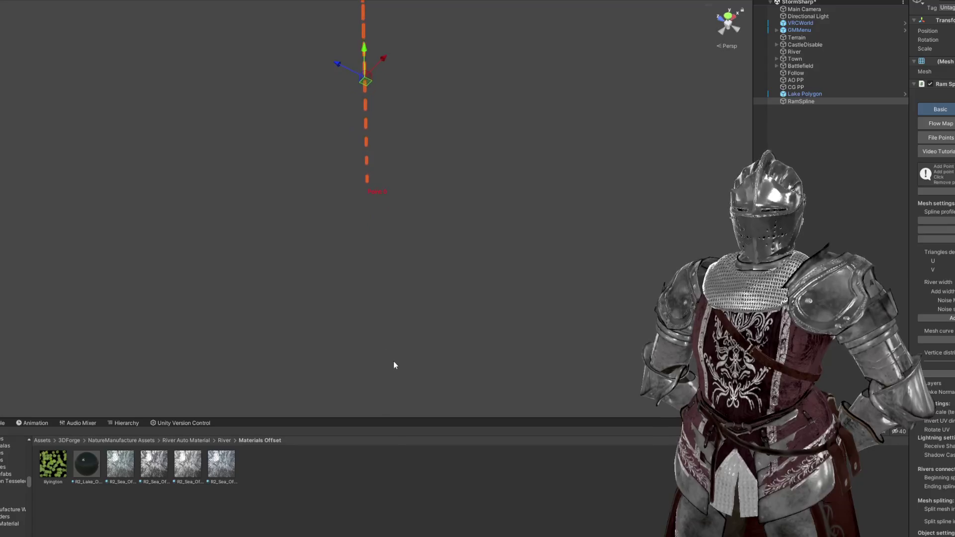
mouse_move(399, 245)
left_mouse_down()
mouse_move(405, 264)
mouse_move(405, 245)
left_mouse_up()
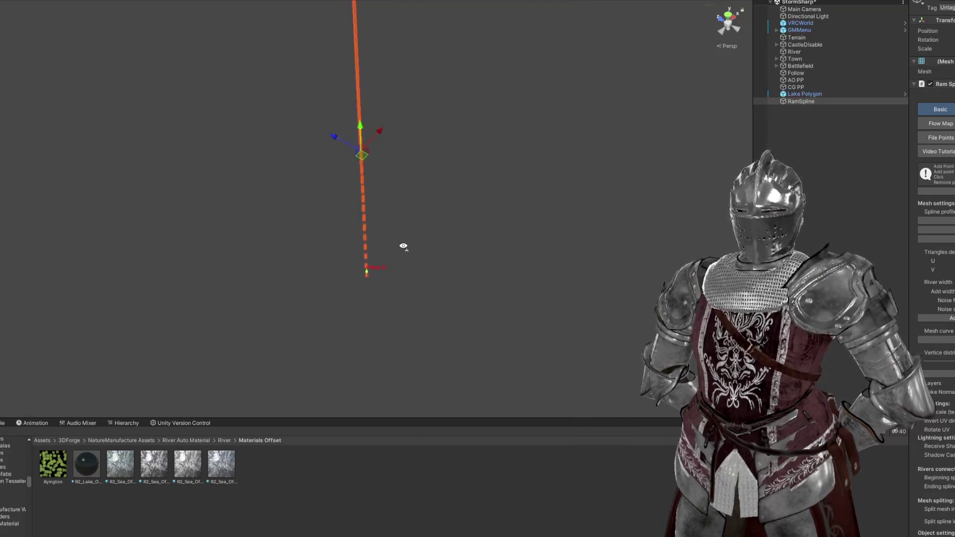
left_click_drag(400, 246, 395, 248)
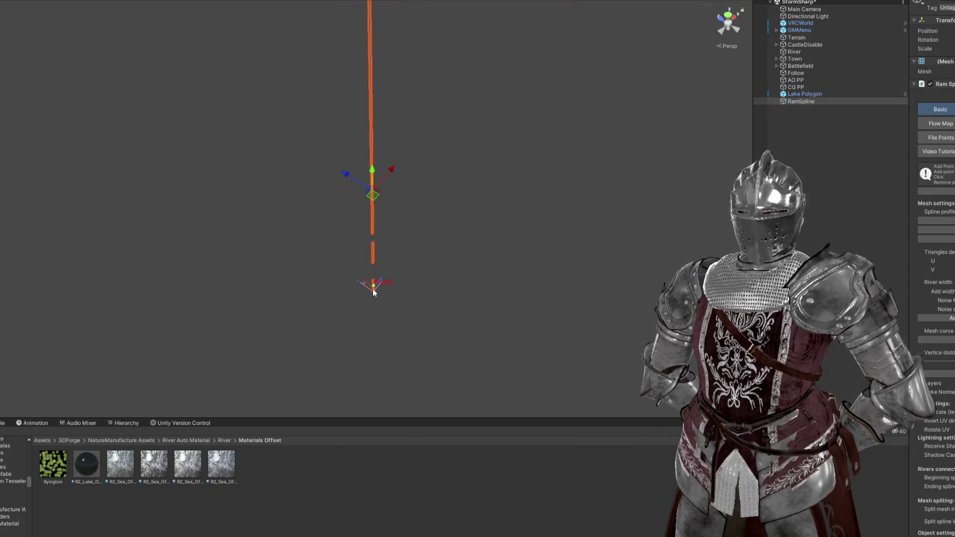
left_click_drag(374, 288, 378, 265)
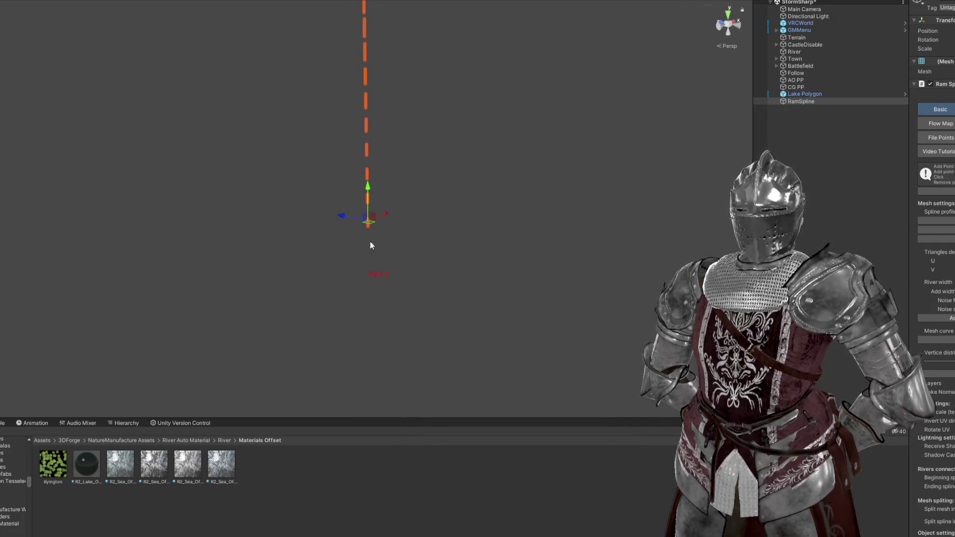
mouse_move(379, 269)
left_mouse_down()
mouse_move(409, 280)
mouse_move(384, 282)
mouse_move(358, 106)
mouse_move(98, 81)
mouse_move(32, 98)
mouse_move(444, 201)
mouse_move(379, 294)
mouse_move(386, 303)
mouse_move(354, 298)
mouse_move(347, 314)
mouse_move(363, 313)
mouse_move(373, 264)
mouse_move(364, 218)
mouse_move(368, 114)
left_mouse_up()
scroll(385, 282, "up", 1)
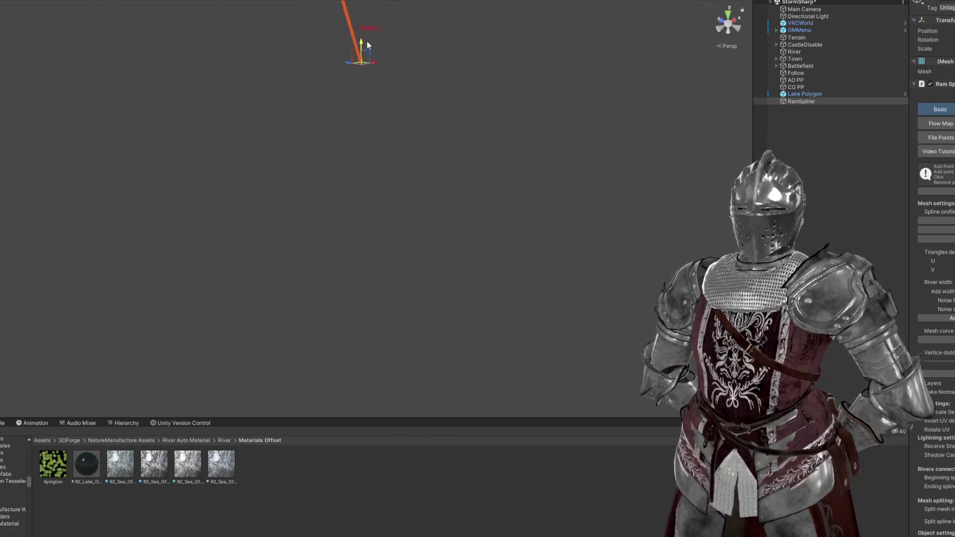
mouse_move(385, 69)
left_mouse_down()
mouse_move(384, 55)
mouse_move(411, 282)
mouse_move(408, 96)
left_mouse_up()
mouse_move(431, 267)
left_mouse_down()
mouse_move(418, 126)
mouse_move(221, 36)
mouse_move(129, 183)
mouse_move(110, 181)
mouse_move(120, 200)
mouse_move(405, 230)
mouse_move(397, 298)
mouse_move(170, 294)
mouse_move(85, 252)
mouse_move(364, 306)
left_mouse_up()
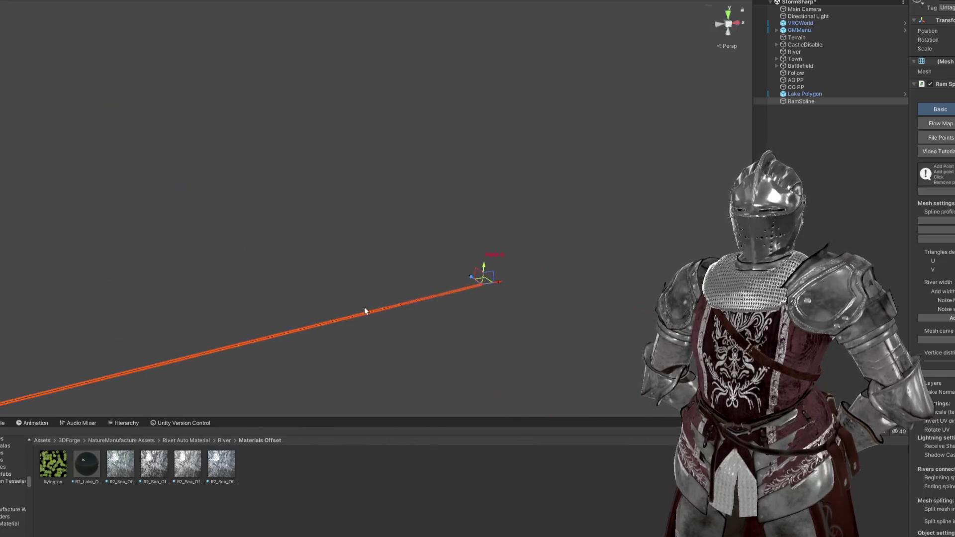
Step: Drag the spline's end point down-left, then reposition it so the spline is short and nearly vertical
mouse_move(485, 283)
left_mouse_down()
mouse_move(470, 297)
mouse_move(482, 44)
left_mouse_up()
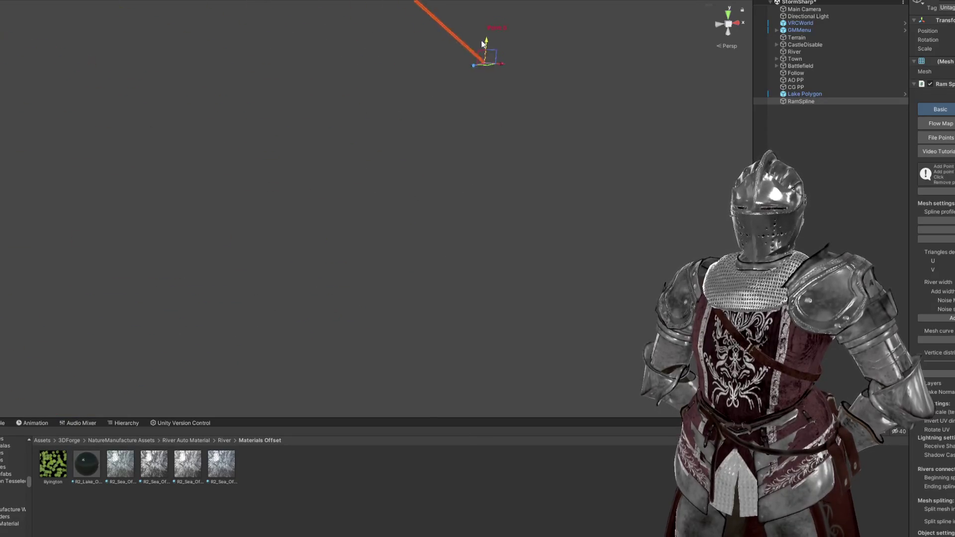
left_click_drag(555, 81, 556, 87)
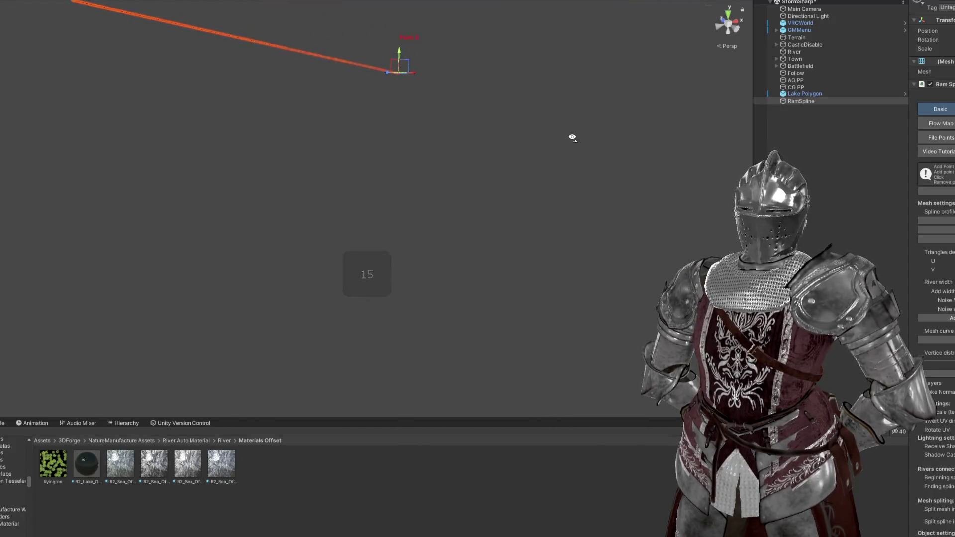
mouse_move(588, 140)
left_mouse_down()
mouse_move(580, 211)
mouse_move(431, 207)
mouse_move(222, 145)
mouse_move(207, 94)
mouse_move(219, 98)
mouse_move(217, 125)
left_mouse_up()
left_click_drag(303, 262, 229, 137)
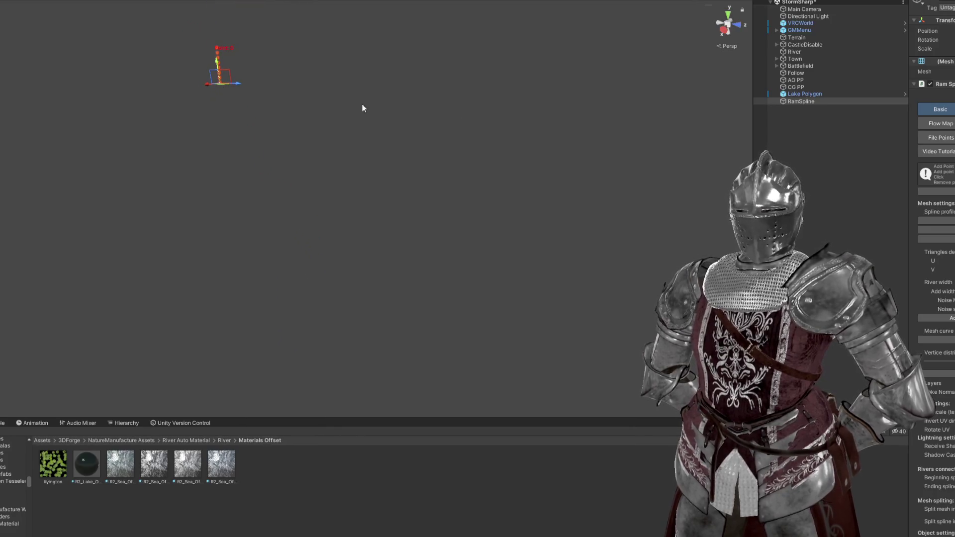
Step: Frame the RamSpline from the Hierarchy and orbit around its point above the terrain
double_click(805, 102)
mouse_move(315, 145)
left_mouse_down()
mouse_move(389, 187)
mouse_move(279, 91)
mouse_move(307, 115)
mouse_move(308, 207)
mouse_move(314, 137)
mouse_move(398, 214)
mouse_move(576, 252)
mouse_move(621, 202)
mouse_move(626, 170)
mouse_move(647, 153)
mouse_move(438, 144)
mouse_move(336, 124)
left_mouse_up()
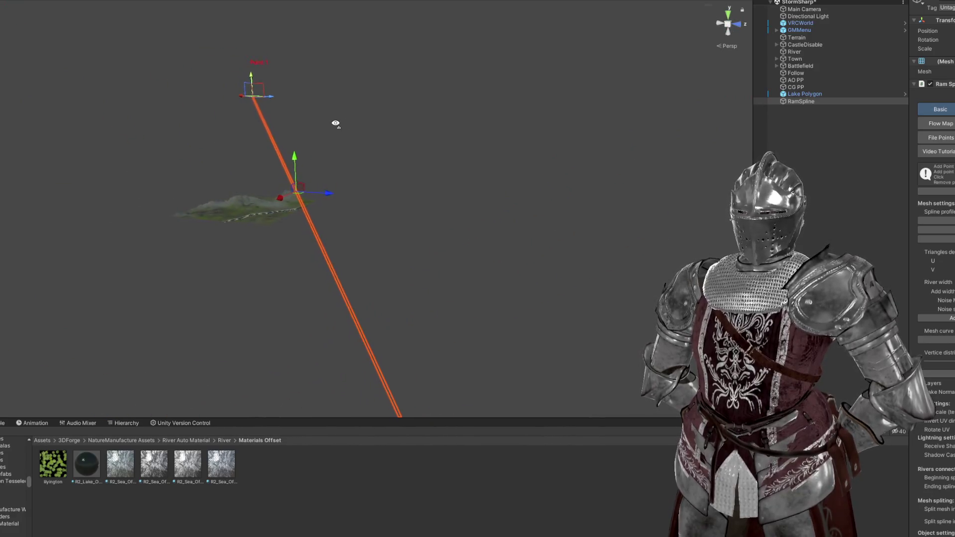
mouse_move(254, 74)
left_mouse_down()
mouse_move(283, 119)
mouse_move(255, 91)
mouse_move(181, 103)
mouse_move(282, 128)
mouse_move(253, 149)
mouse_move(218, 275)
left_mouse_up()
key("f")
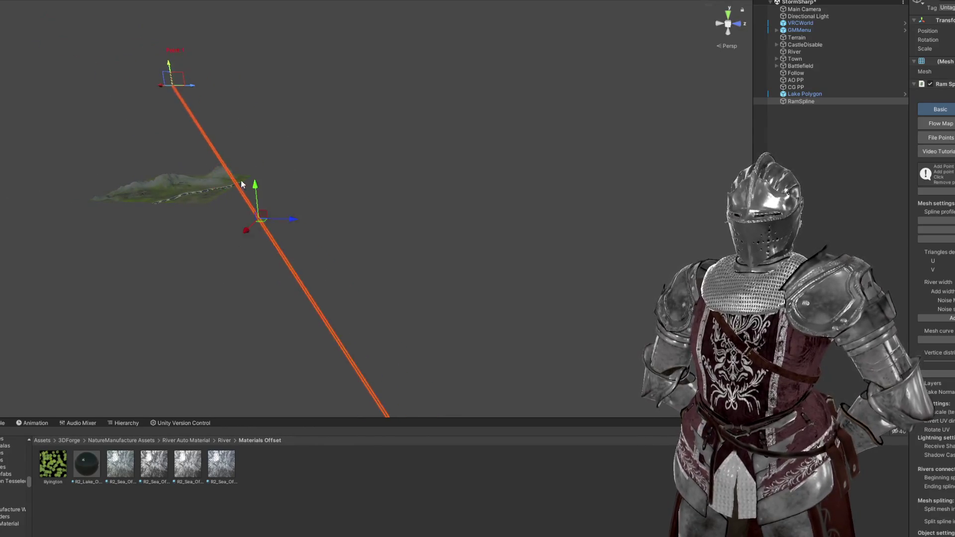
left_click_drag(473, 206, 572, 120)
mouse_move(264, 41)
left_mouse_down()
mouse_move(613, 79)
mouse_move(588, 141)
mouse_move(531, 170)
mouse_move(408, 186)
mouse_move(297, 169)
mouse_move(241, 143)
mouse_move(379, 341)
left_mouse_up()
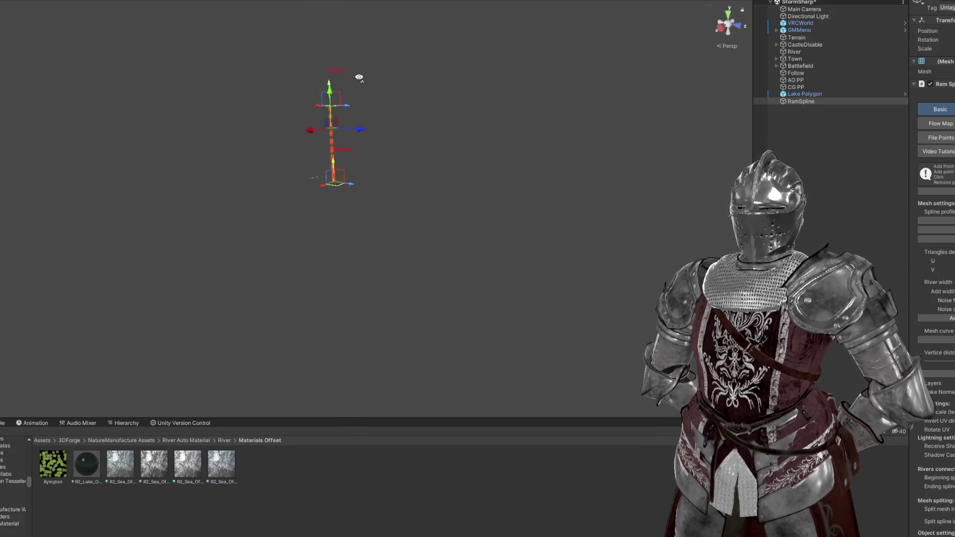
left_click_drag(359, 78, 353, 87)
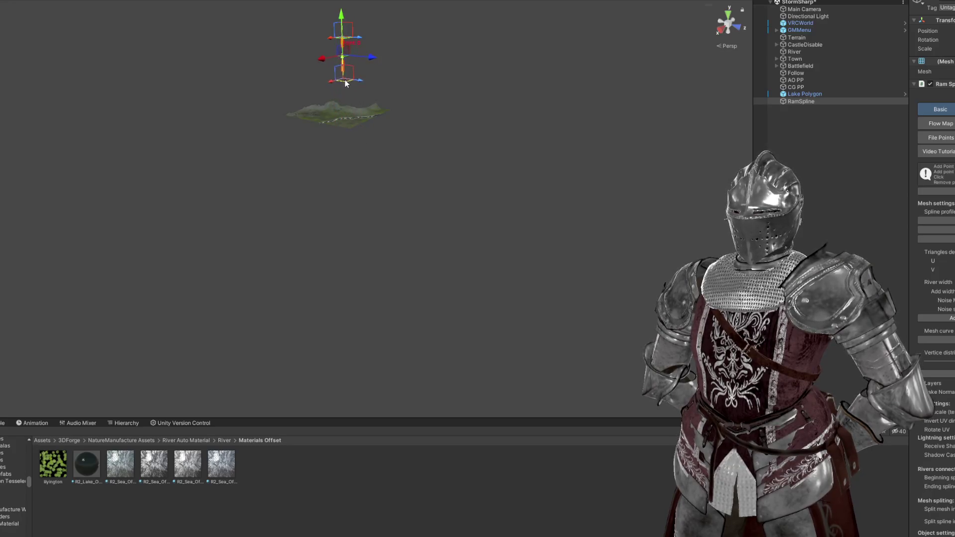
left_click_drag(379, 130, 384, 102)
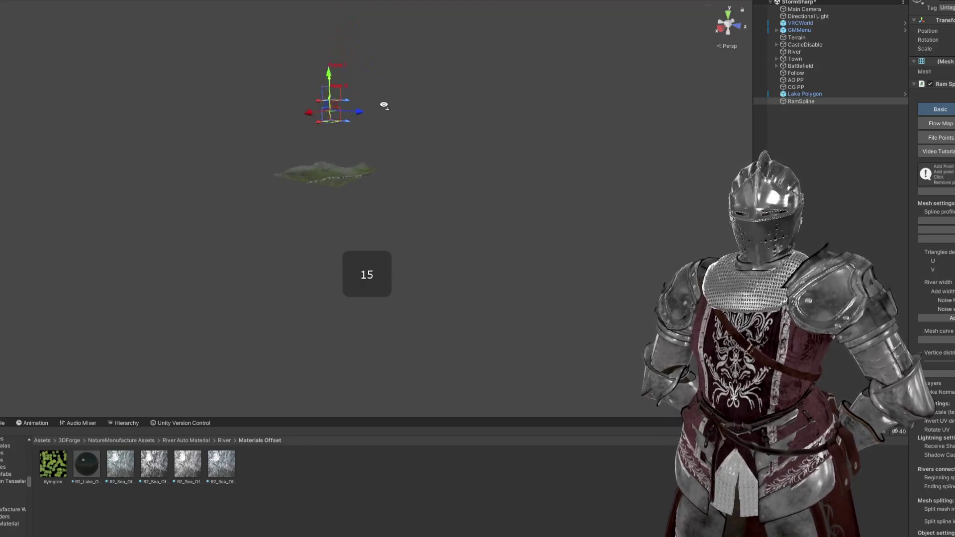
Step: Drag the RamSpline's end point up and right so the spline lies level above the terrain
left_click(800, 102)
key("f")
mouse_move(416, 181)
left_mouse_down()
mouse_move(433, 154)
mouse_move(486, 183)
mouse_move(473, 234)
left_mouse_up()
mouse_move(462, 323)
left_mouse_down()
mouse_move(512, 302)
mouse_move(644, 120)
mouse_move(642, 48)
left_mouse_up()
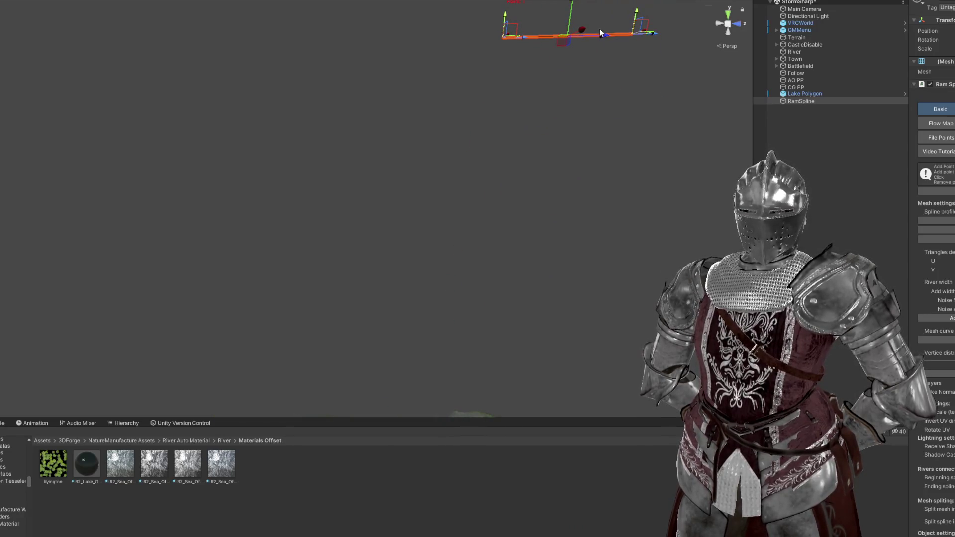
scroll(391, 314, "down", 5)
Step: Move Point 1 away from the lake and shift Point 0 to the left
mouse_move(391, 313)
left_mouse_down()
mouse_move(451, 266)
mouse_move(507, 162)
left_mouse_up()
scroll(443, 144, "up", 3)
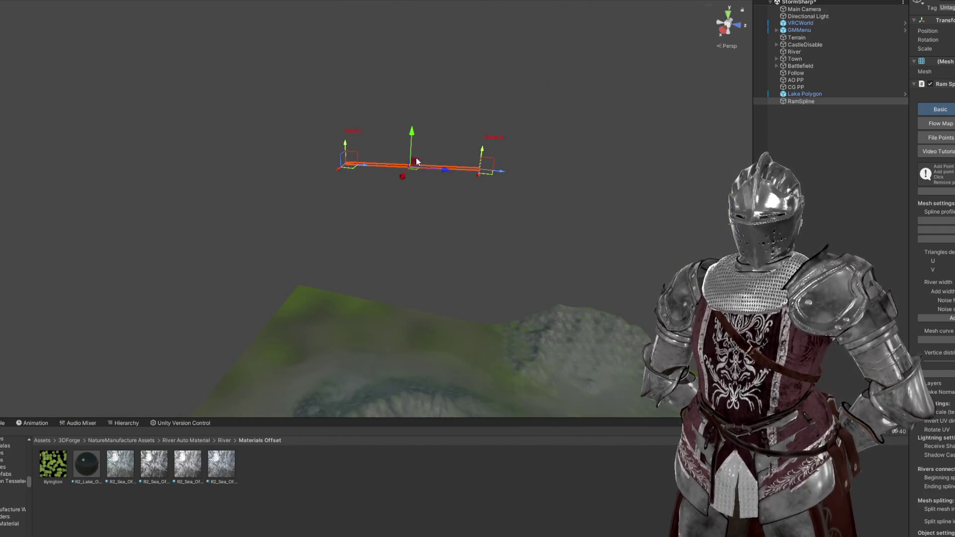
scroll(398, 298, "down", 5)
left_click_drag(398, 298, 379, 199)
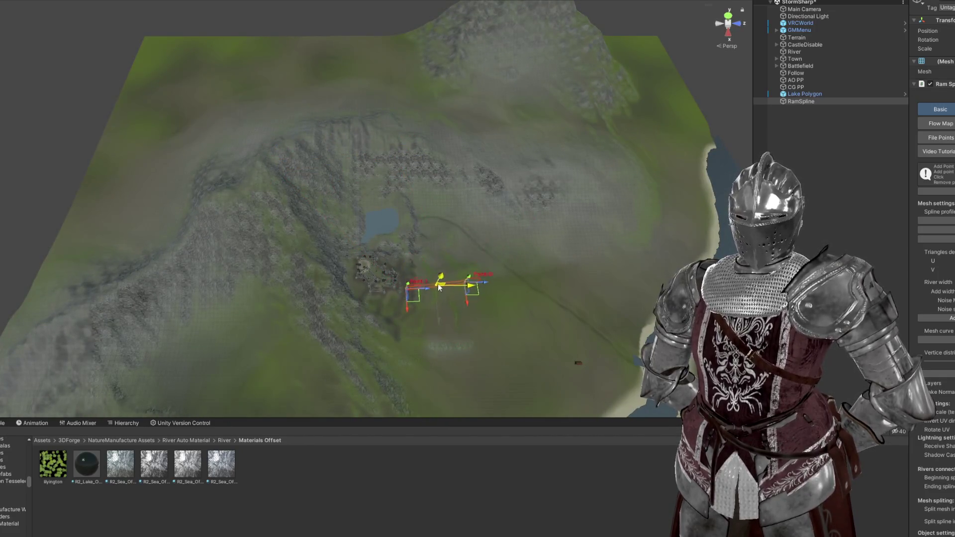
scroll(448, 254, "up", 5)
mouse_move(450, 256)
left_mouse_down()
mouse_move(499, 236)
mouse_move(477, 119)
mouse_move(418, 21)
mouse_move(433, 32)
mouse_move(423, 169)
left_mouse_up()
mouse_move(282, 230)
left_mouse_down()
mouse_move(380, 311)
mouse_move(665, 294)
left_mouse_up()
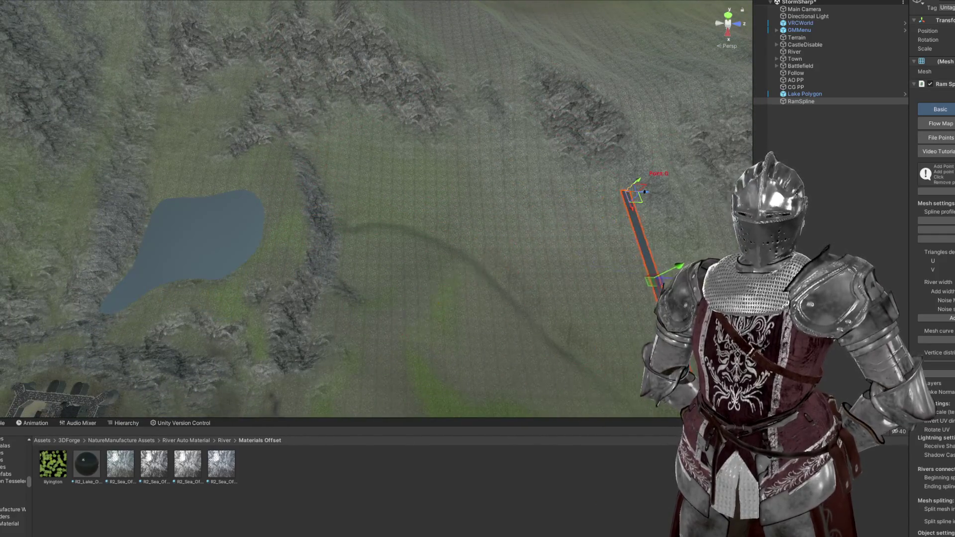
mouse_move(541, 193)
left_mouse_down()
mouse_move(315, 187)
mouse_move(442, 198)
mouse_move(54, 157)
mouse_move(299, 156)
mouse_move(269, 156)
mouse_move(264, 145)
left_mouse_up()
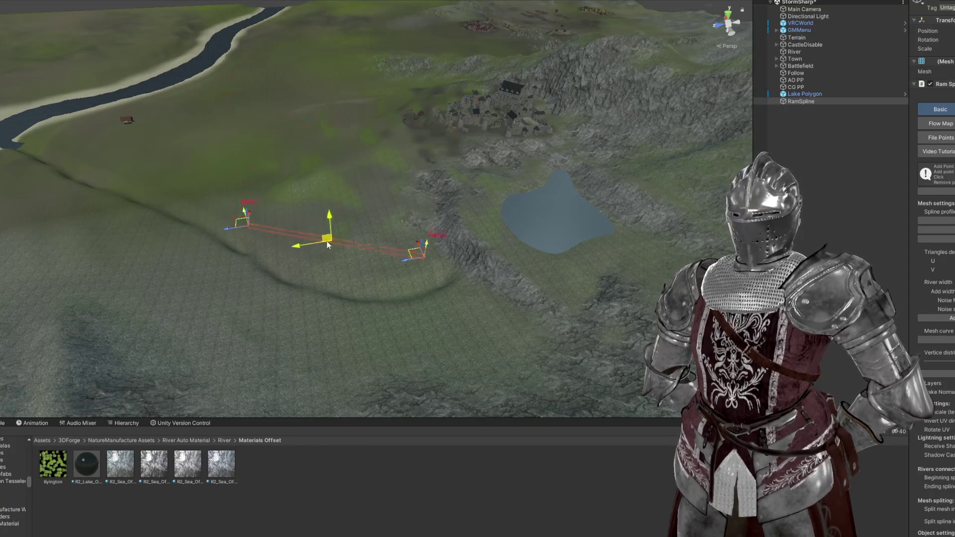
Step: Raise the spline's end point and add a new point extending the river toward the hills
mouse_move(341, 279)
left_mouse_down()
mouse_move(412, 342)
mouse_move(397, 295)
mouse_move(388, 328)
mouse_move(334, 289)
left_mouse_up()
mouse_move(221, 186)
left_mouse_down()
mouse_move(217, 195)
mouse_move(229, 185)
left_mouse_up()
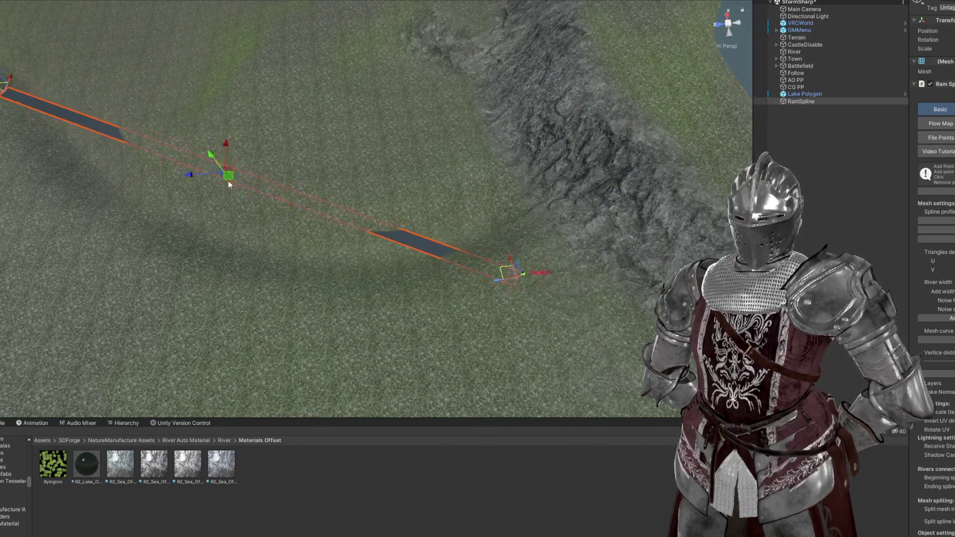
left_click_drag(504, 272, 500, 229)
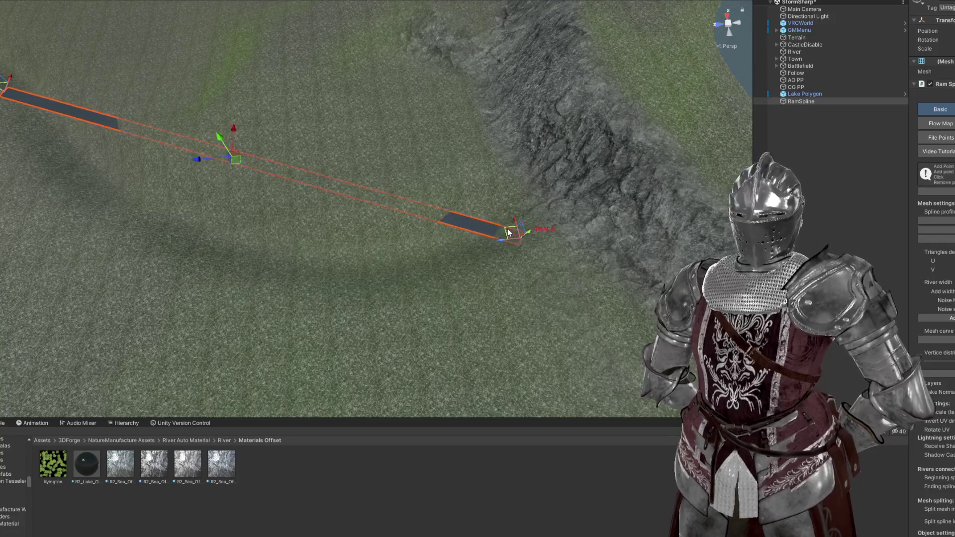
mouse_move(73, 121)
left_mouse_down()
mouse_move(75, 89)
mouse_move(92, 85)
mouse_move(154, 163)
mouse_move(166, 163)
left_mouse_up()
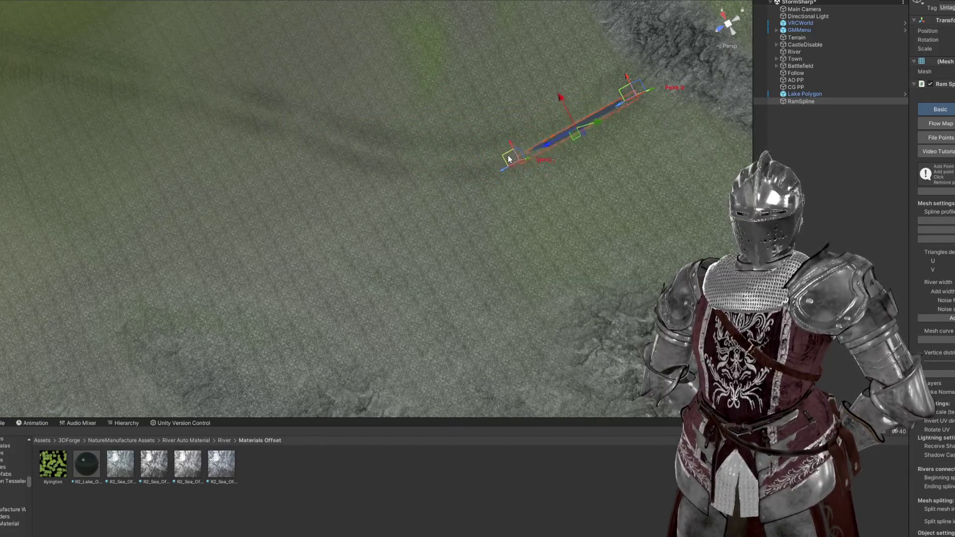
mouse_move(483, 159)
left_mouse_down()
mouse_move(331, 136)
mouse_move(482, 150)
mouse_move(431, 145)
left_mouse_up()
left_click(330, 133, "ctrl")
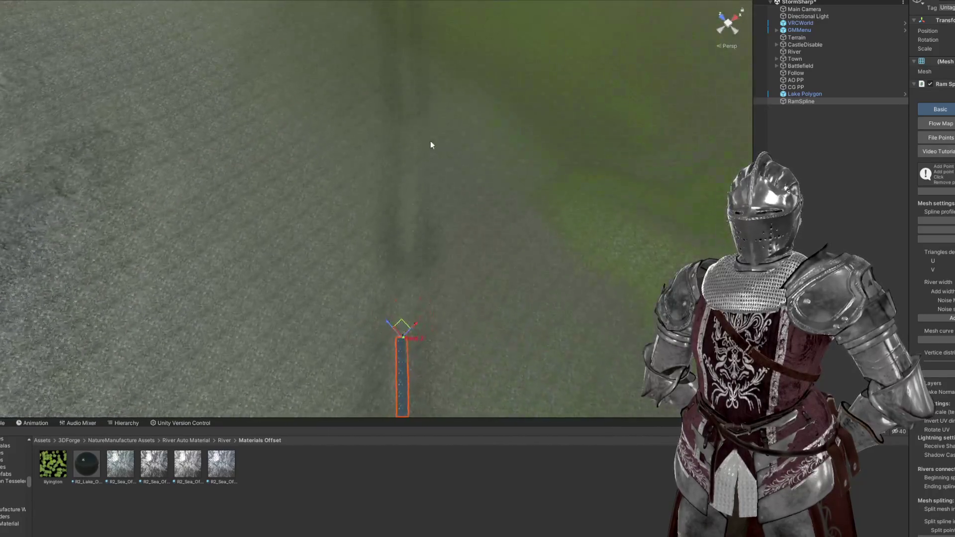
scroll(410, 88, "down", 5)
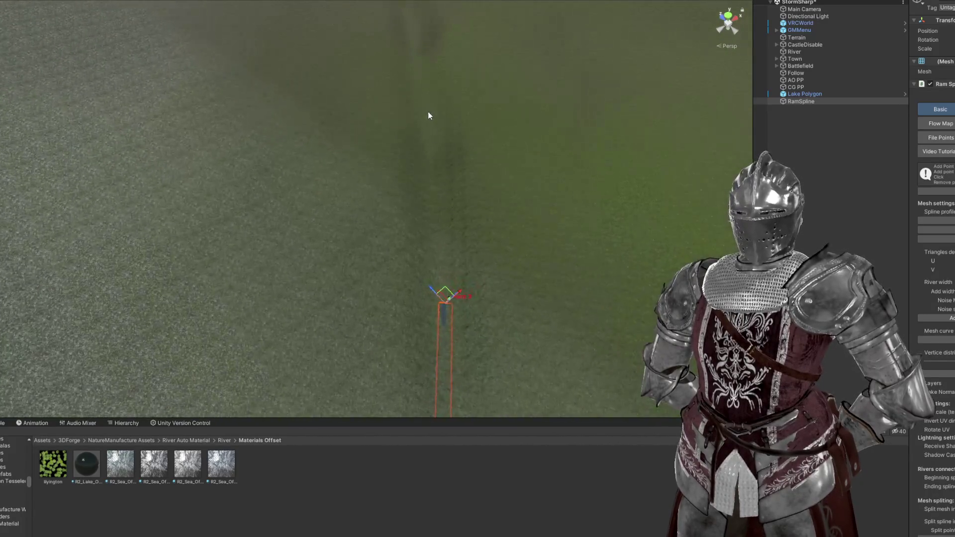
mouse_move(431, 115)
left_mouse_down()
mouse_move(488, 119)
mouse_move(375, 230)
mouse_move(379, 212)
mouse_move(374, 237)
left_mouse_up()
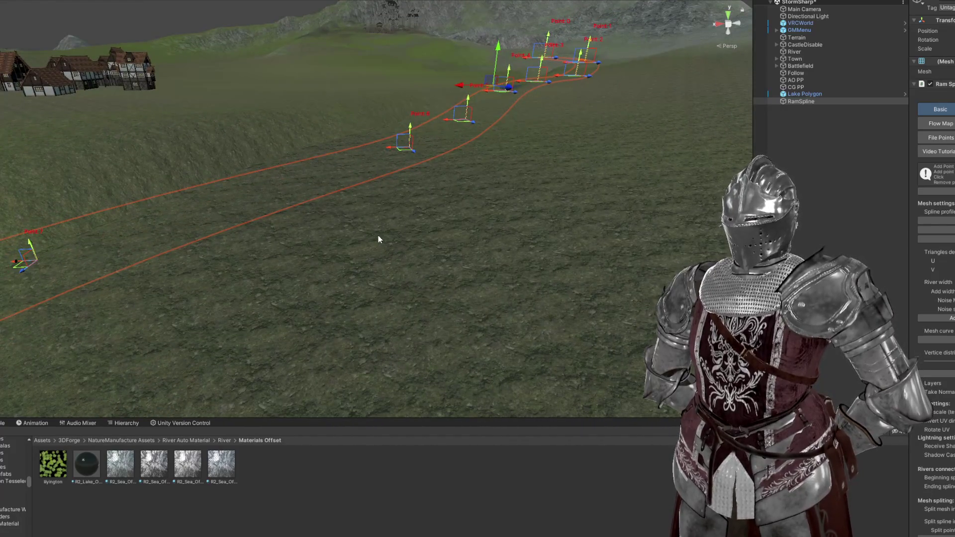
Step: Move Point 7 to reshape the river's end and frame it
scroll(365, 262, "down", 3)
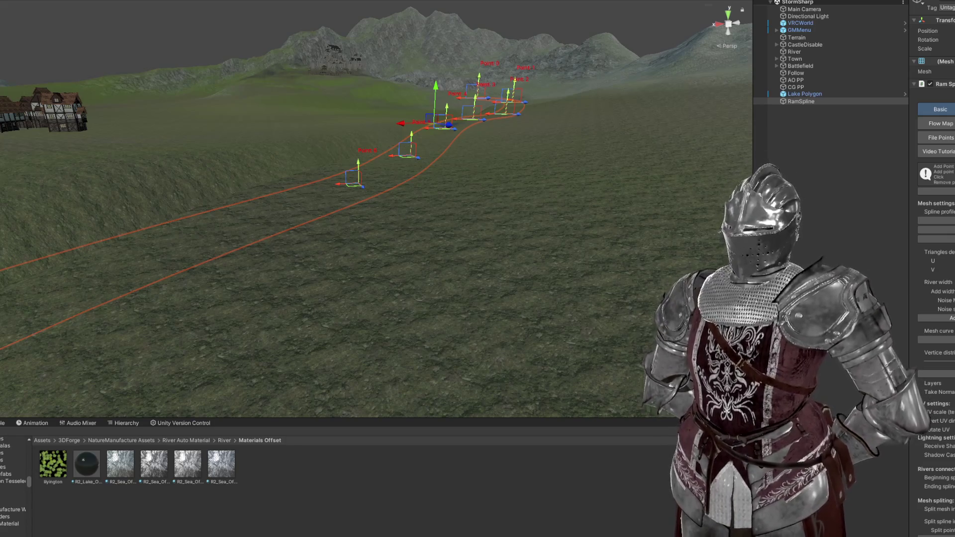
mouse_move(163, 336)
left_mouse_down()
mouse_move(454, 245)
mouse_move(428, 284)
mouse_move(279, 301)
mouse_move(334, 253)
mouse_move(306, 190)
left_mouse_up()
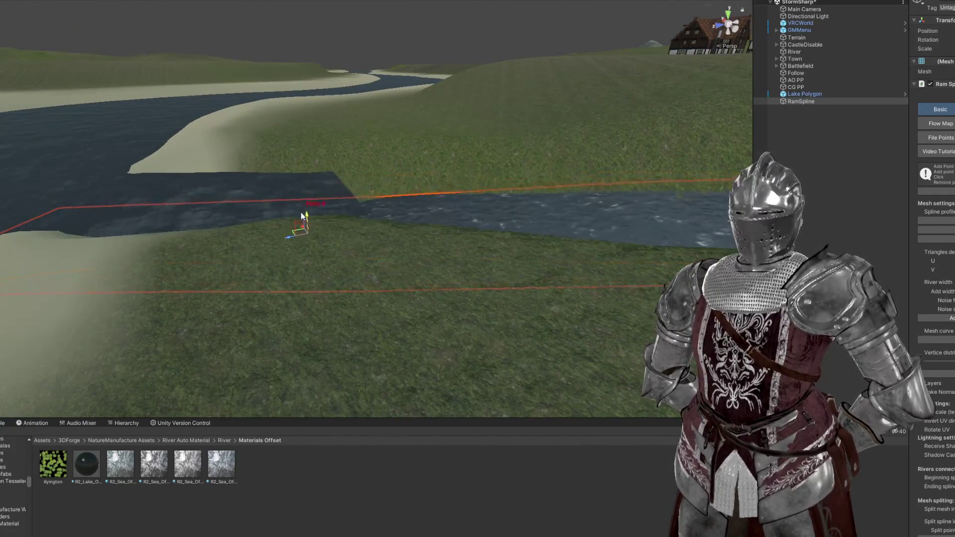
mouse_move(291, 226)
left_mouse_down()
mouse_move(429, 212)
mouse_move(465, 169)
mouse_move(510, 175)
mouse_move(520, 145)
left_mouse_up()
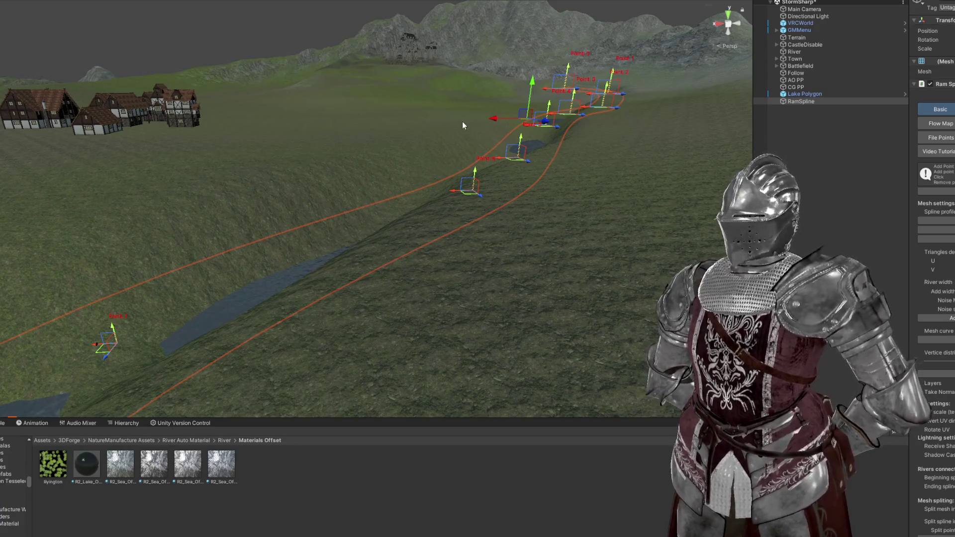
left_click_drag(463, 125, 468, 119)
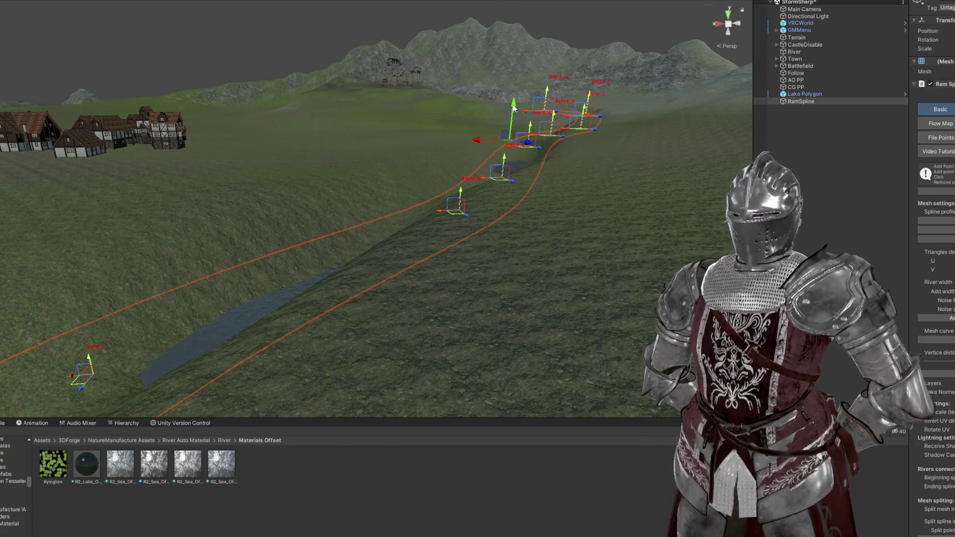
mouse_move(515, 105)
left_mouse_down()
mouse_move(437, 133)
mouse_move(450, 121)
mouse_move(494, 208)
mouse_move(277, 201)
mouse_move(198, 166)
mouse_move(214, 149)
mouse_move(262, 142)
mouse_move(509, 163)
left_mouse_up()
left_click_drag(498, 129, 479, 164)
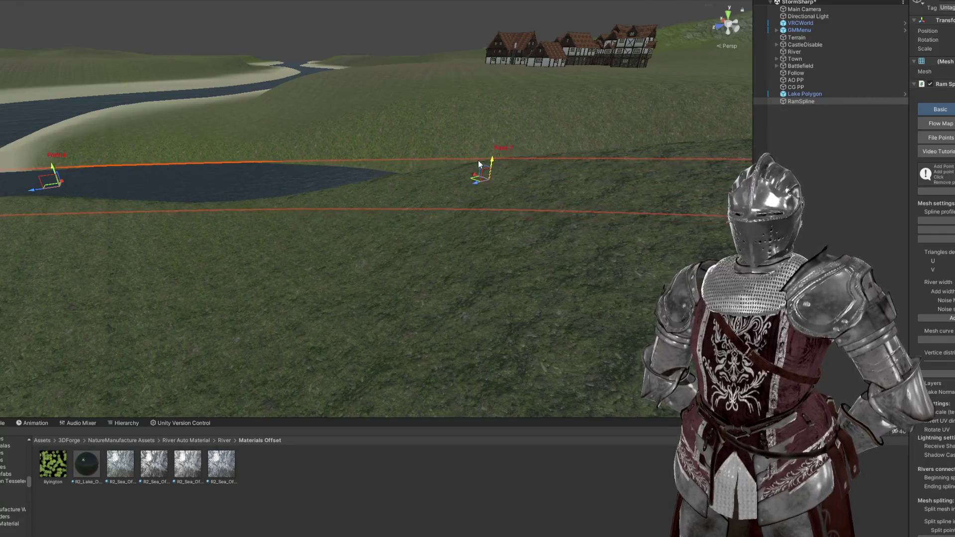
key("f")
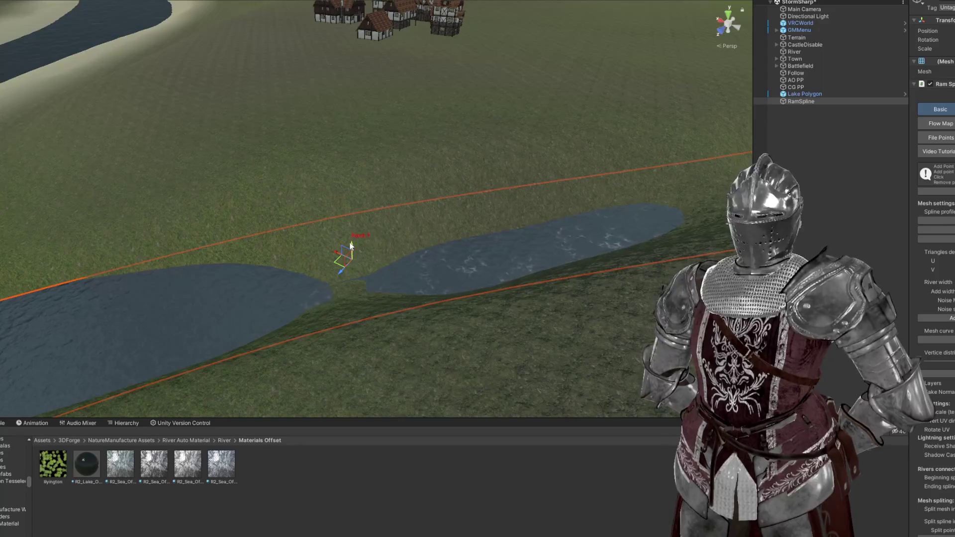
scroll(354, 237, "down", 3)
Step: Raise Point 5 and lower Point 6 so the channel meets the sandy-banked river
mouse_move(355, 238)
left_mouse_down()
mouse_move(495, 205)
mouse_move(410, 169)
mouse_move(399, 151)
left_mouse_up()
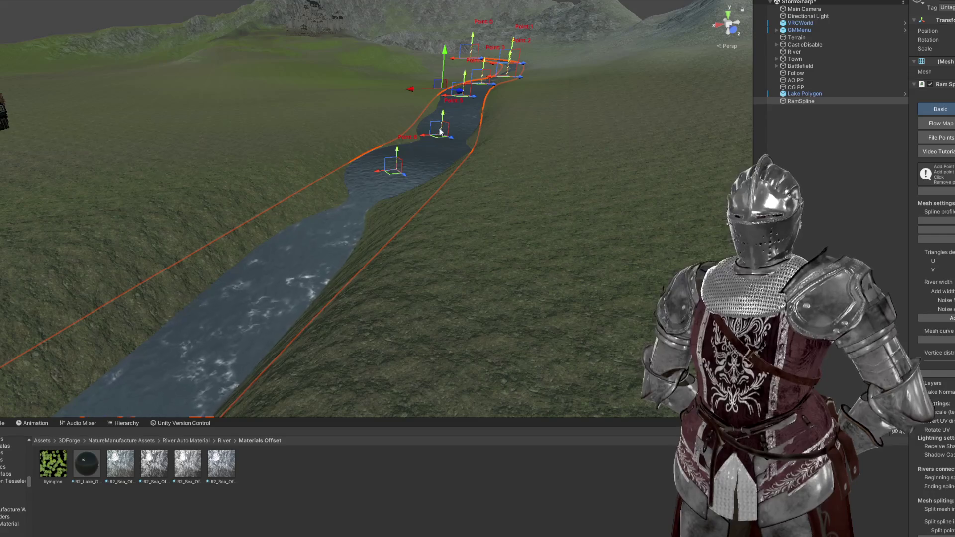
mouse_move(444, 119)
left_mouse_down()
mouse_move(363, 132)
mouse_move(290, 128)
mouse_move(277, 154)
mouse_move(245, 158)
left_mouse_up()
left_click_drag(87, 153, 85, 167)
mouse_move(232, 183)
left_mouse_down()
mouse_move(184, 149)
mouse_move(196, 159)
mouse_move(315, 157)
mouse_move(298, 158)
left_mouse_up()
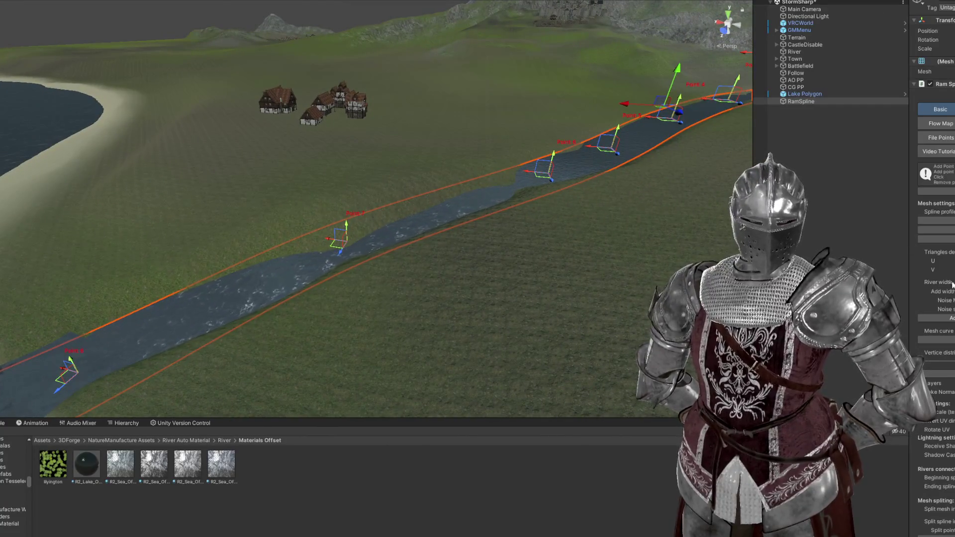
mouse_move(299, 158)
left_mouse_down()
mouse_move(277, 181)
mouse_move(571, 113)
mouse_move(583, 78)
mouse_move(468, 173)
mouse_move(401, 121)
mouse_move(334, 94)
mouse_move(443, 126)
left_mouse_up()
Step: Lower Point 0 and move Point 4 to reshape the river bend
scroll(444, 133, "down", 5)
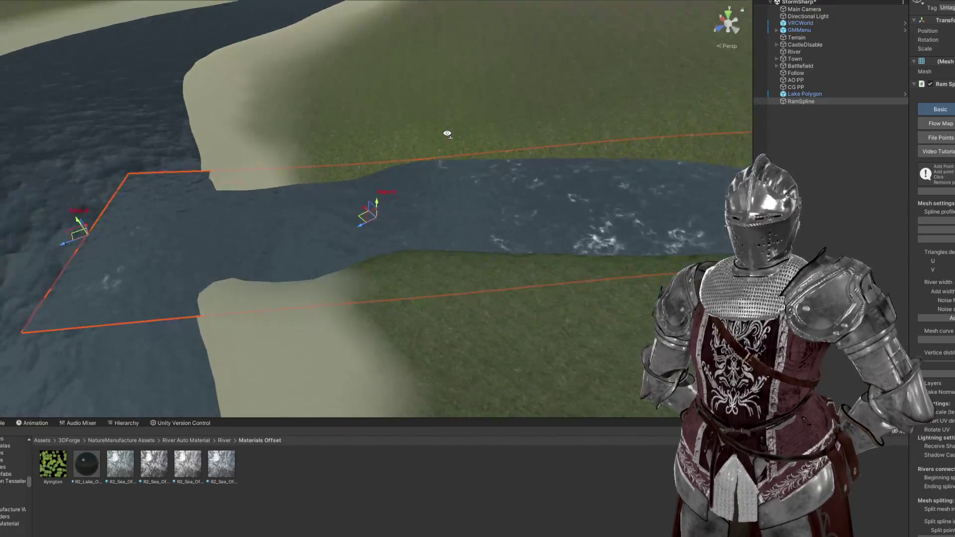
scroll(442, 139, "up", 3)
scroll(328, 209, "up", 3)
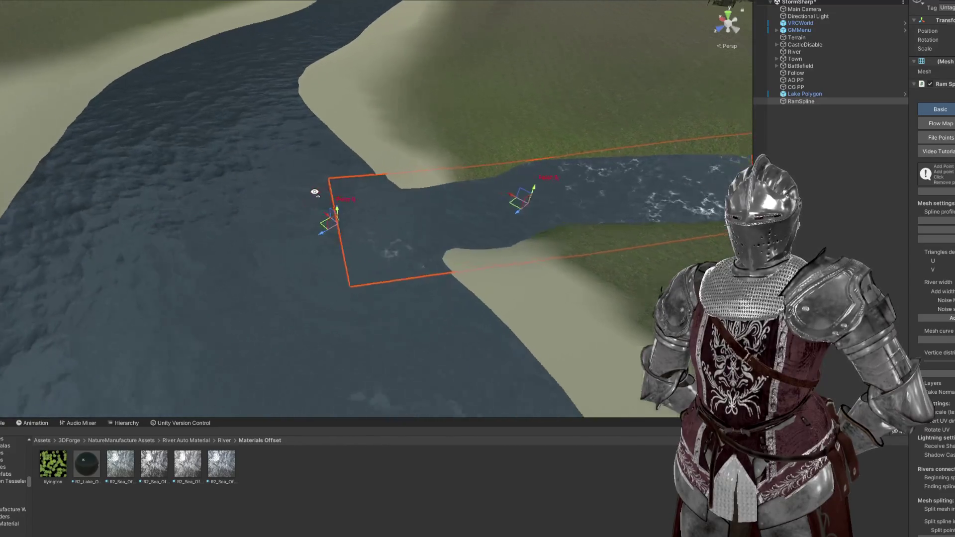
mouse_move(337, 218)
left_mouse_down()
mouse_move(334, 228)
mouse_move(330, 213)
mouse_move(297, 211)
mouse_move(306, 194)
left_mouse_up()
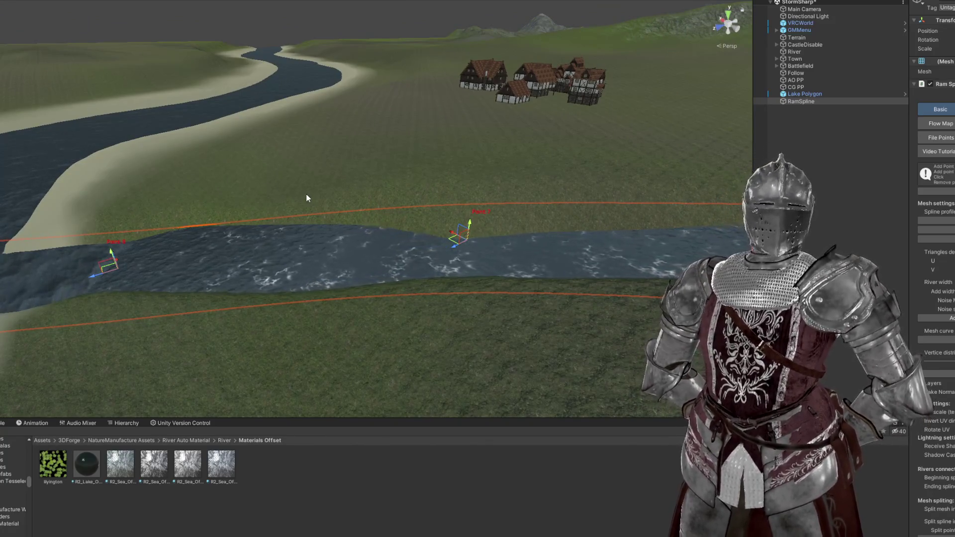
mouse_move(306, 194)
left_mouse_down()
mouse_move(449, 191)
mouse_move(360, 184)
mouse_move(313, 160)
mouse_move(428, 156)
mouse_move(515, 198)
mouse_move(515, 226)
mouse_move(414, 199)
mouse_move(333, 201)
left_mouse_up()
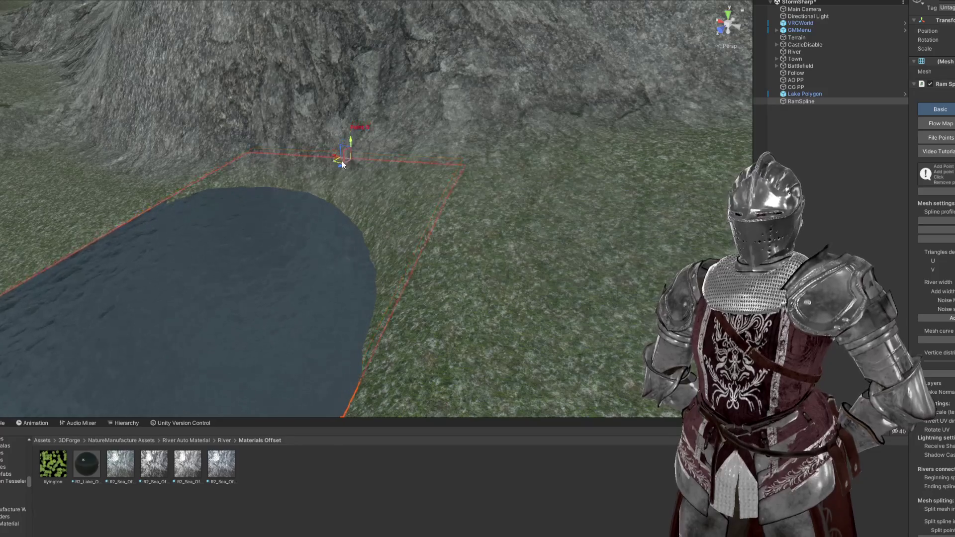
mouse_move(348, 164)
left_mouse_down()
mouse_move(422, 181)
mouse_move(252, 171)
mouse_move(273, 156)
mouse_move(335, 171)
mouse_move(293, 120)
mouse_move(260, 185)
mouse_move(178, 166)
mouse_move(136, 179)
mouse_move(511, 183)
mouse_move(330, 147)
mouse_move(299, 189)
left_mouse_up()
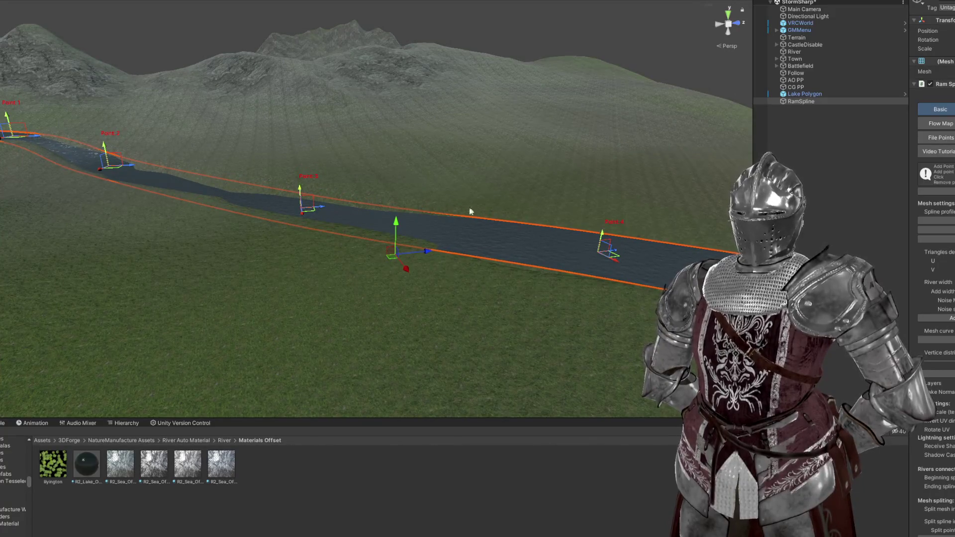
left_click_drag(602, 243, 520, 229)
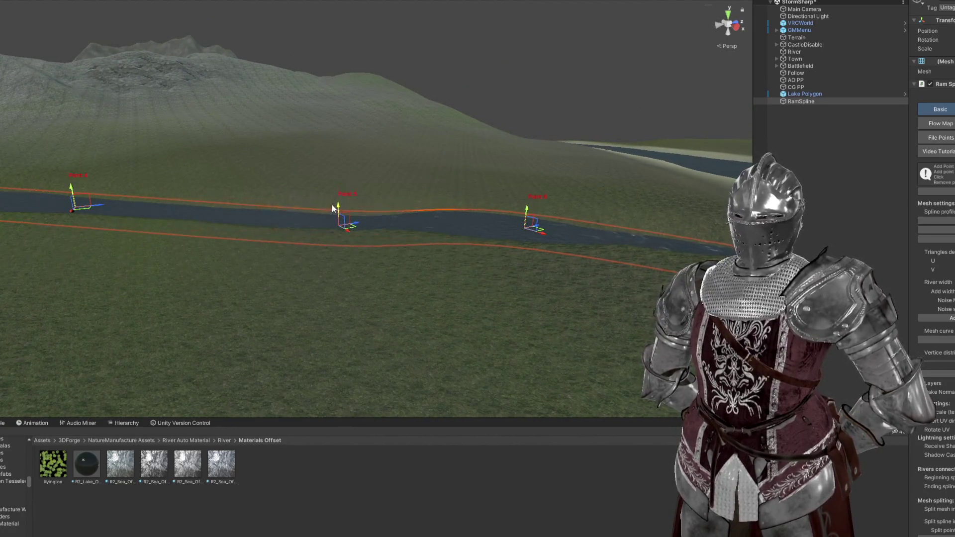
Step: Raise Point 6 so the two lakes join
left_click_drag(332, 204, 439, 211)
key("f")
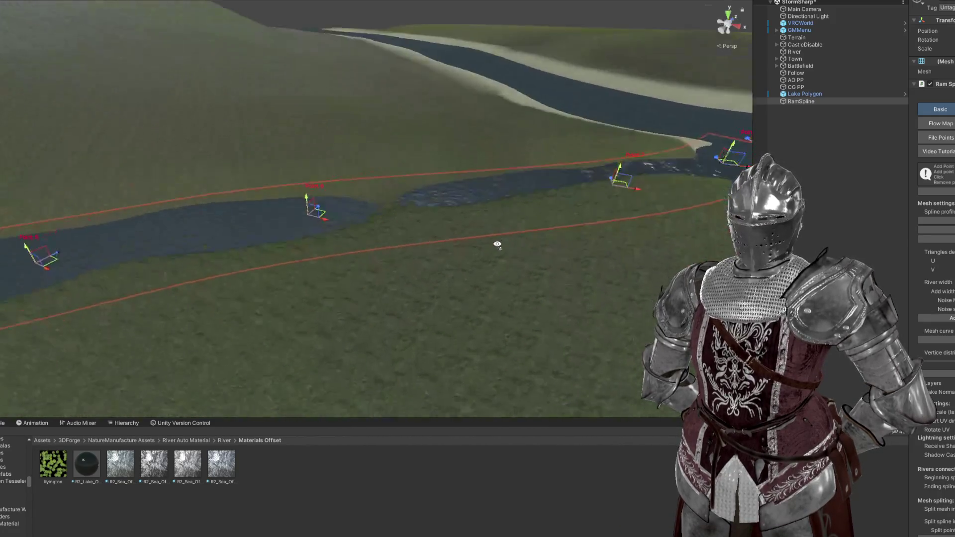
mouse_move(294, 198)
left_mouse_down()
mouse_move(320, 175)
mouse_move(372, 159)
mouse_move(281, 152)
mouse_move(300, 165)
mouse_move(156, 120)
mouse_move(132, 43)
left_mouse_up()
mouse_move(348, 116)
left_mouse_down()
mouse_move(385, 153)
mouse_move(392, 123)
mouse_move(427, 113)
mouse_move(352, 121)
mouse_move(329, 167)
mouse_move(341, 128)
left_mouse_up()
Step: Lower the river's start point onto the rocky gorge slope and frame the whole spline
mouse_move(343, 110)
left_mouse_down()
mouse_move(332, 156)
mouse_move(448, 142)
mouse_move(305, 126)
mouse_move(347, 179)
left_mouse_up()
scroll(326, 174, "down", 3)
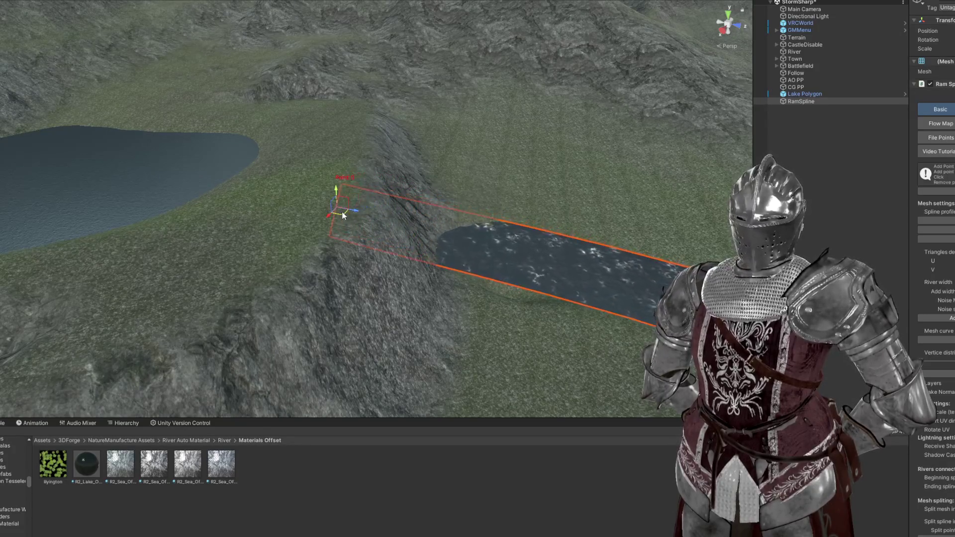
scroll(482, 219, "down", 3)
mouse_move(482, 220)
left_mouse_down()
mouse_move(682, 212)
mouse_move(399, 201)
mouse_move(575, 194)
mouse_move(512, 164)
mouse_move(492, 211)
mouse_move(579, 236)
mouse_move(423, 230)
mouse_move(441, 228)
left_mouse_up()
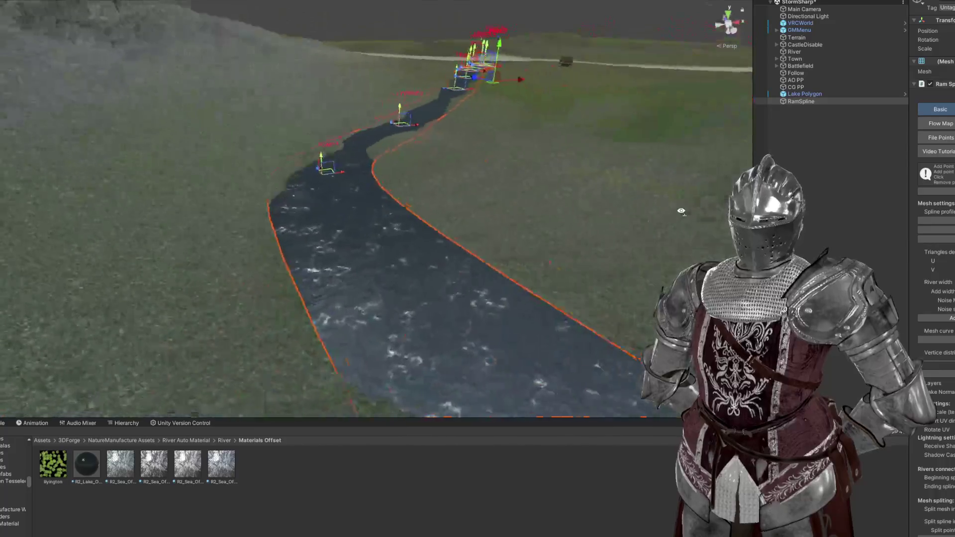
key("f")
mouse_move(359, 180)
left_mouse_down()
mouse_move(277, 204)
mouse_move(342, 204)
mouse_move(264, 189)
mouse_move(352, 181)
mouse_move(340, 191)
mouse_move(471, 209)
mouse_move(509, 201)
left_mouse_up()
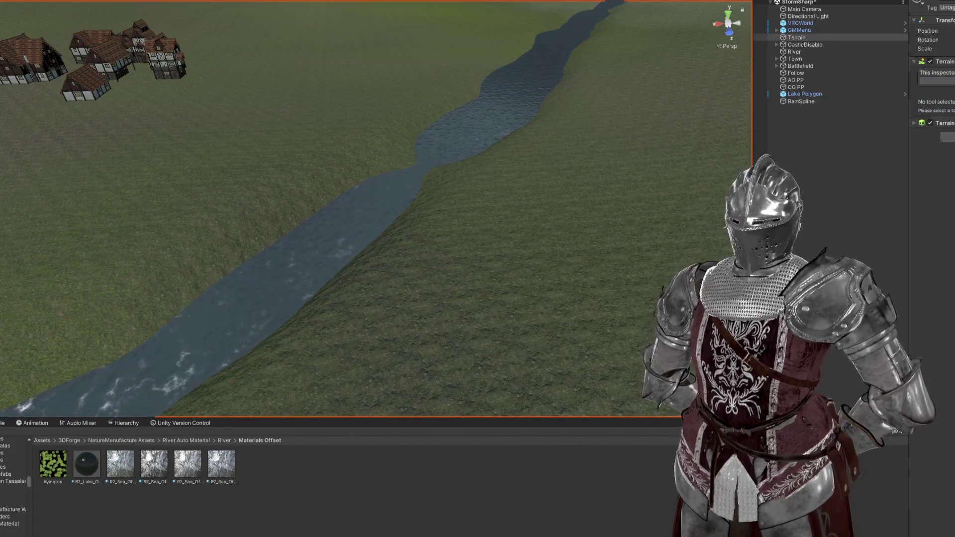
Step: Flatten the terrain across the river's narrow neck with the Set Height sculpt tool
mouse_move(509, 201)
left_mouse_down()
mouse_move(363, 238)
mouse_move(458, 228)
mouse_move(502, 239)
left_mouse_up()
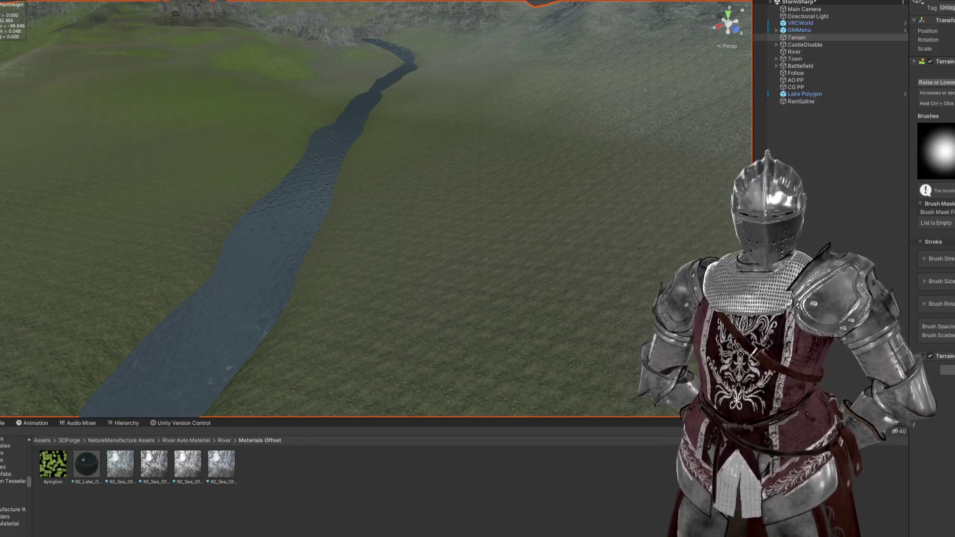
key("F3")
mouse_move(362, 309)
left_mouse_down()
mouse_move(342, 305)
mouse_move(504, 318)
left_mouse_up()
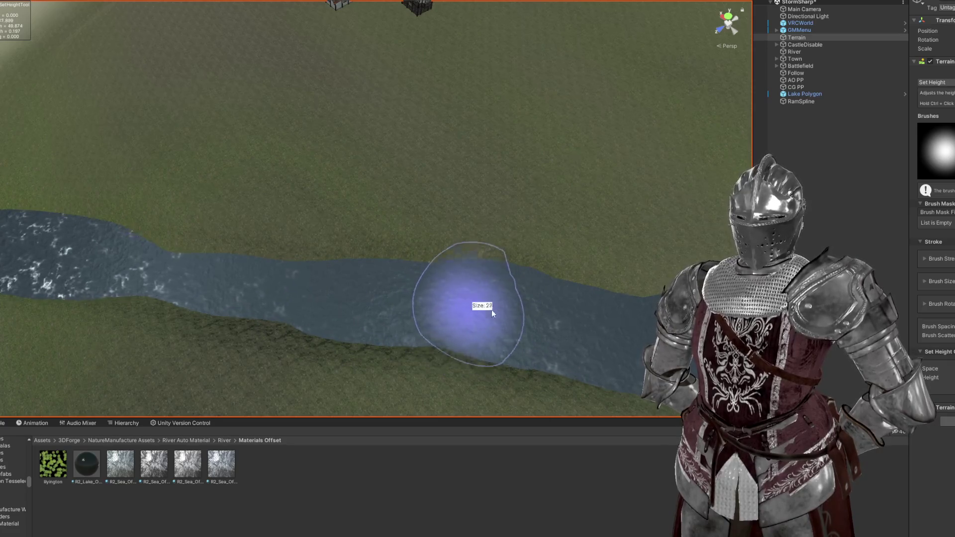
mouse_move(184, 282)
left_mouse_down()
mouse_move(298, 292)
mouse_move(422, 330)
mouse_move(284, 298)
mouse_move(404, 316)
mouse_move(277, 309)
mouse_move(423, 317)
mouse_move(439, 292)
mouse_move(413, 264)
mouse_move(378, 299)
mouse_move(247, 277)
mouse_move(169, 214)
mouse_move(250, 264)
mouse_move(332, 292)
mouse_move(173, 233)
mouse_move(252, 228)
mouse_move(255, 191)
left_mouse_up()
mouse_move(549, 252)
left_mouse_down()
mouse_move(503, 257)
mouse_move(465, 93)
mouse_move(455, 270)
left_mouse_up()
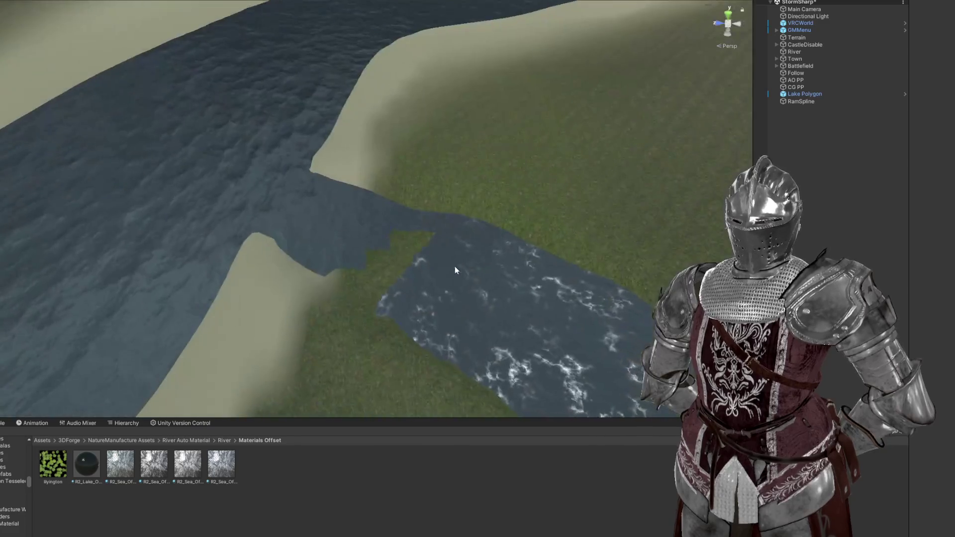
Step: Focus the view on the river spline and look low over the sand bank
scroll(445, 272, "down", 5)
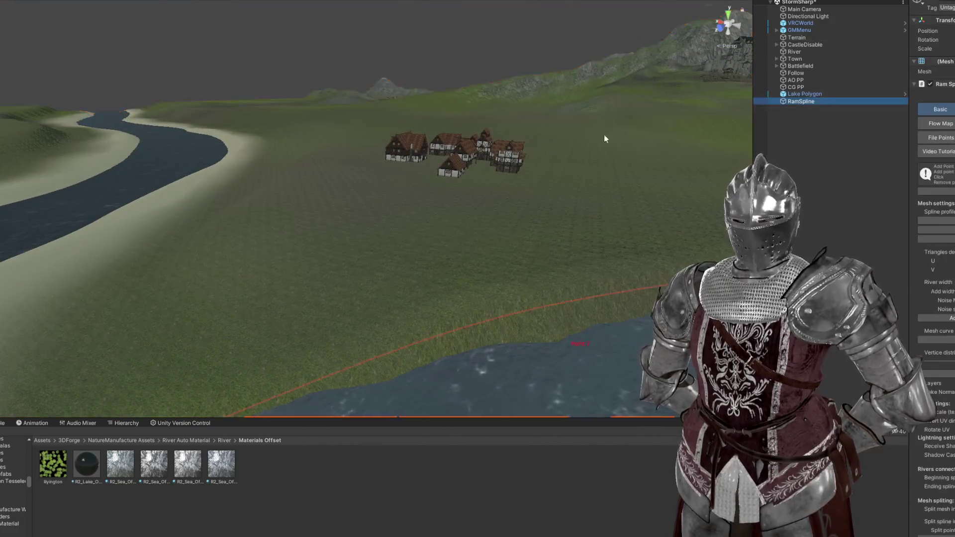
left_click(604, 139)
key("f")
mouse_move(449, 203)
left_mouse_down()
mouse_move(363, 200)
mouse_move(421, 127)
mouse_move(473, 132)
mouse_move(535, 121)
mouse_move(459, 132)
left_mouse_up()
Step: Reselect the terrain with Set Height and shrink the sculpting brush
left_click(490, 306)
scroll(487, 304, "up", 5)
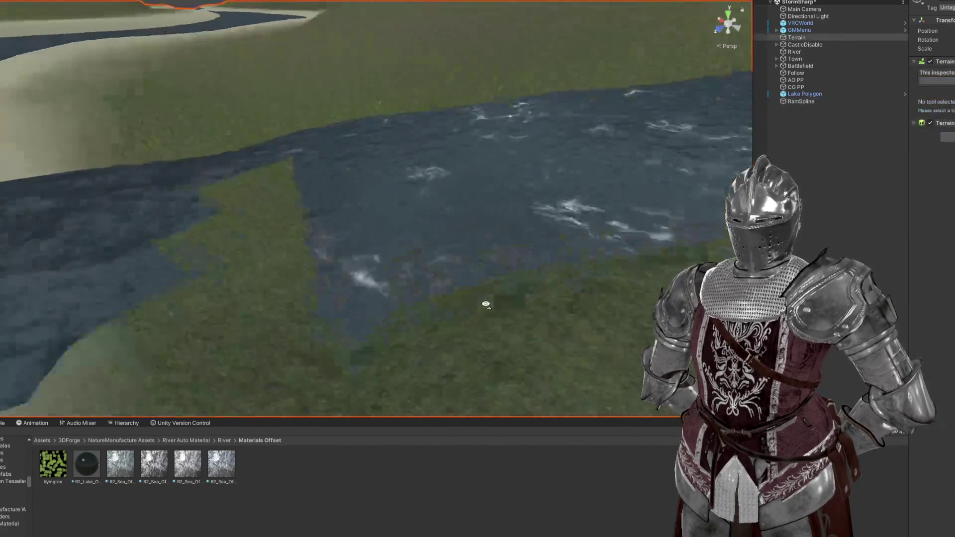
left_click(954, 84)
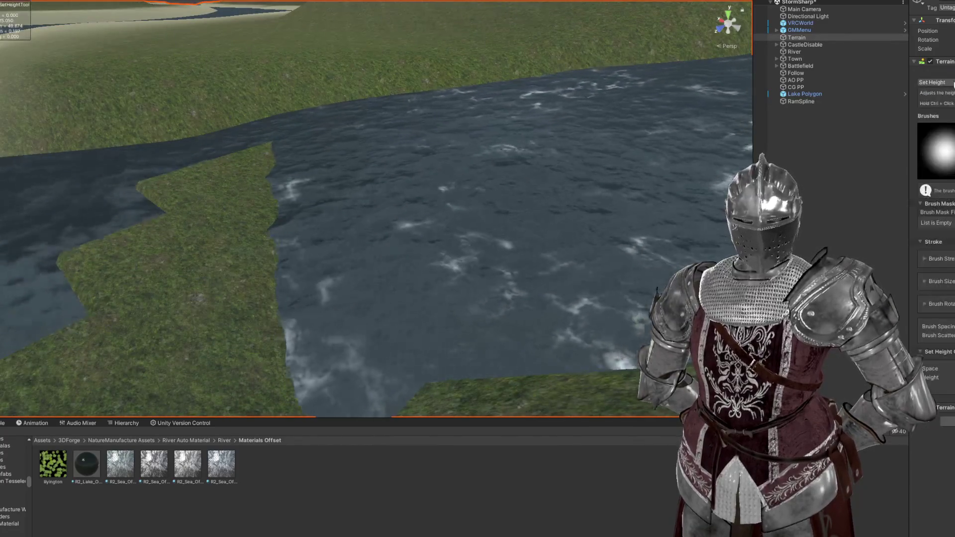
scroll(495, 188, "down", 3)
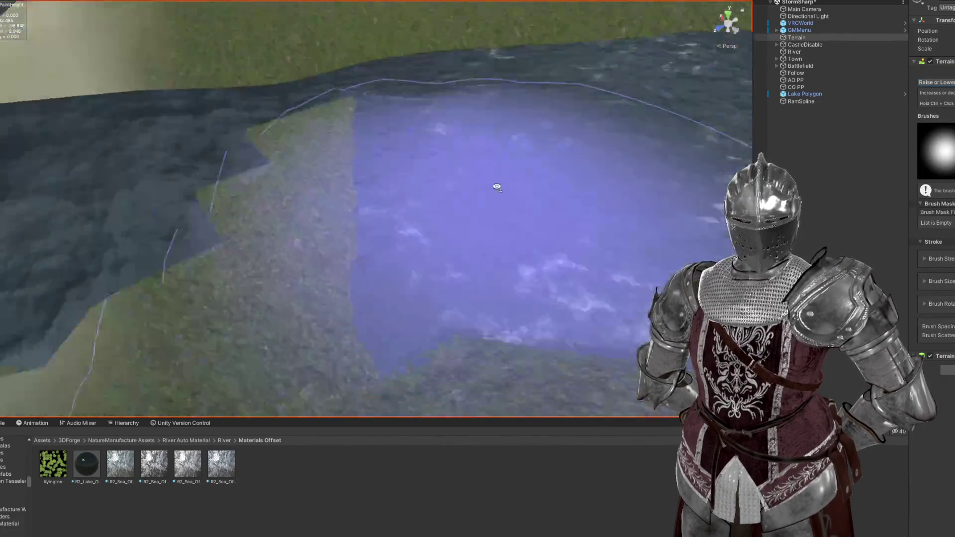
mouse_move(315, 319)
left_mouse_down()
mouse_move(522, 213)
mouse_move(558, 153)
mouse_move(586, 234)
mouse_move(712, 219)
left_mouse_up()
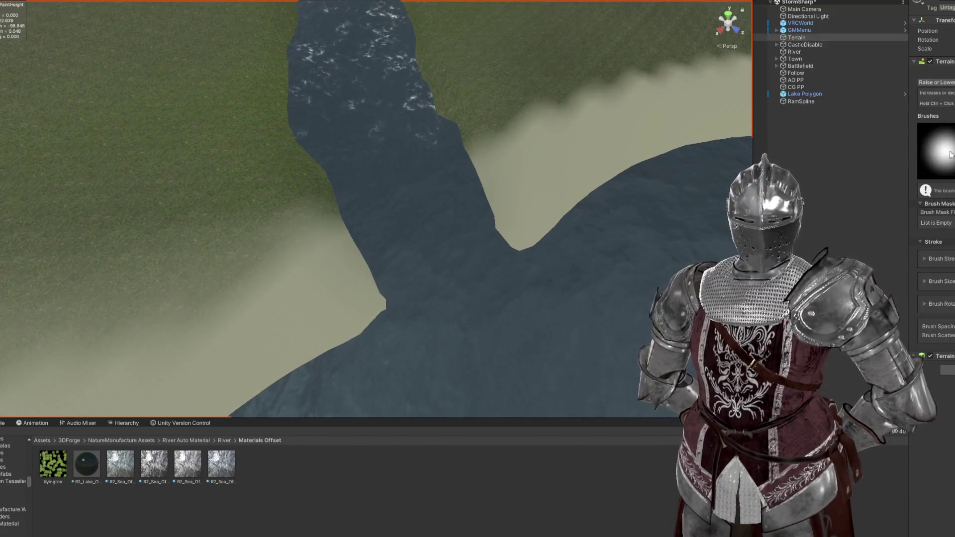
mouse_move(604, 181)
left_mouse_down()
mouse_move(603, 224)
mouse_move(441, 226)
left_mouse_up()
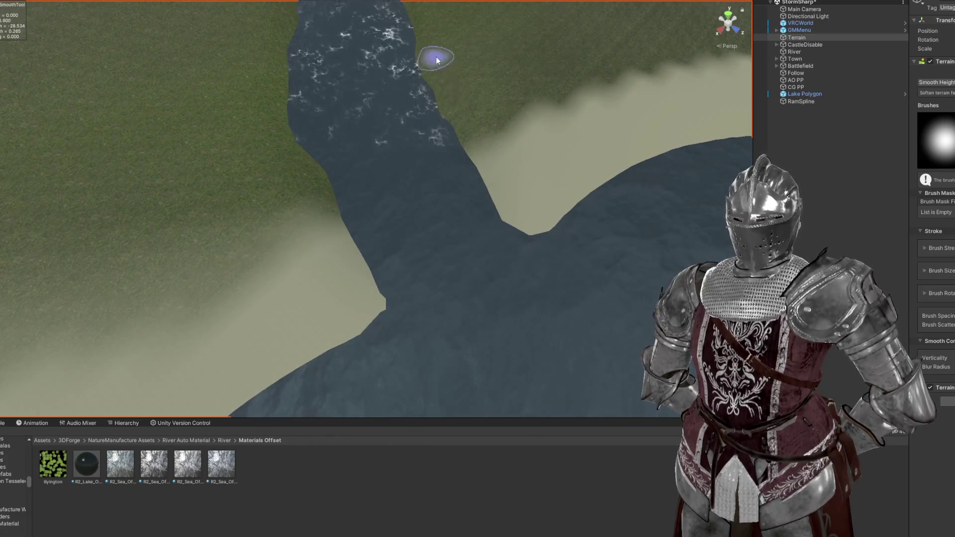
Step: Smooth the terrain banks along the lower stretch of the river with Smooth Height
mouse_move(372, 226)
left_mouse_down()
mouse_move(454, 207)
mouse_move(395, 139)
mouse_move(368, 176)
left_mouse_up()
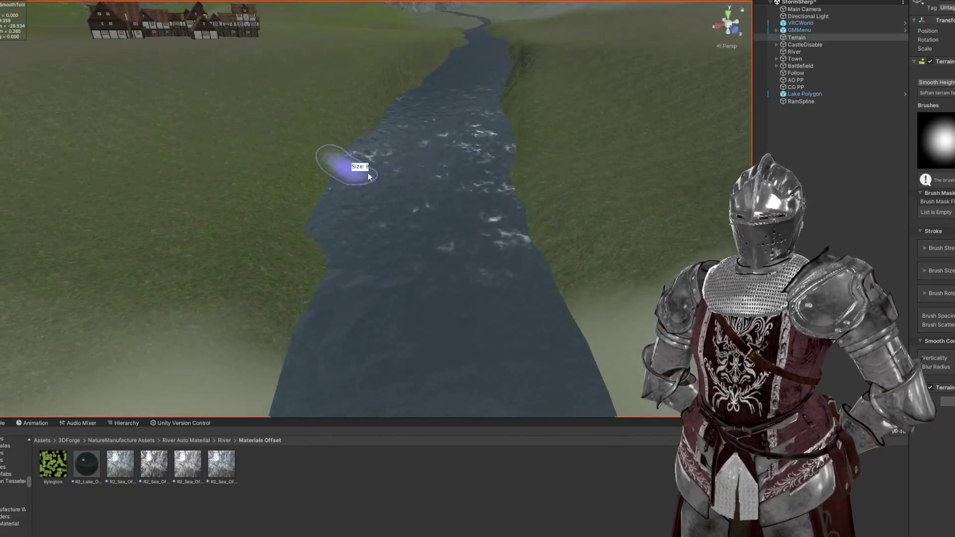
mouse_move(361, 116)
left_mouse_down()
mouse_move(395, 90)
mouse_move(431, 145)
left_mouse_up()
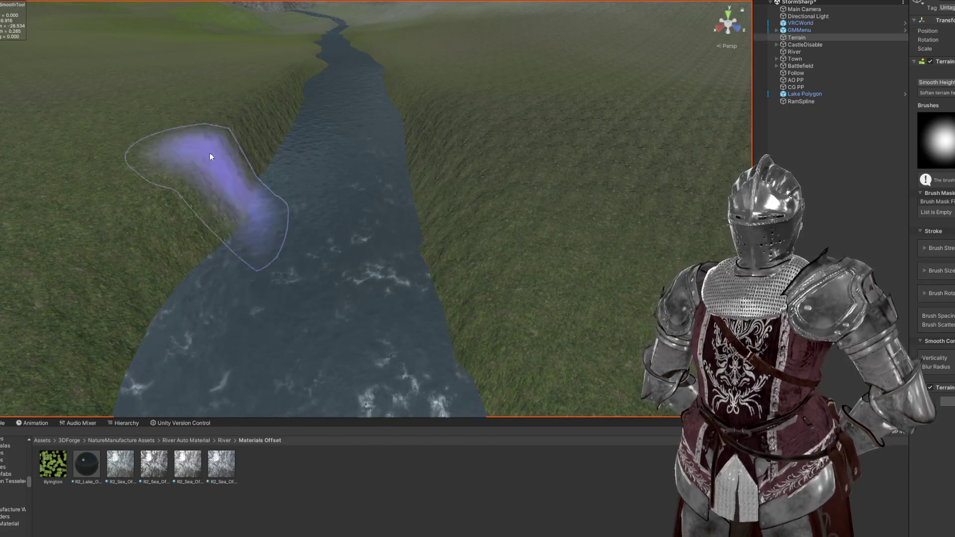
mouse_move(142, 238)
left_mouse_down()
mouse_move(289, 70)
mouse_move(416, 134)
mouse_move(401, 94)
mouse_move(170, 282)
left_mouse_up()
scroll(315, 101, "up", 3)
mouse_move(445, 71)
left_mouse_down()
mouse_move(426, 53)
mouse_move(424, 68)
mouse_move(441, 60)
mouse_move(437, 118)
mouse_move(401, 177)
left_mouse_up()
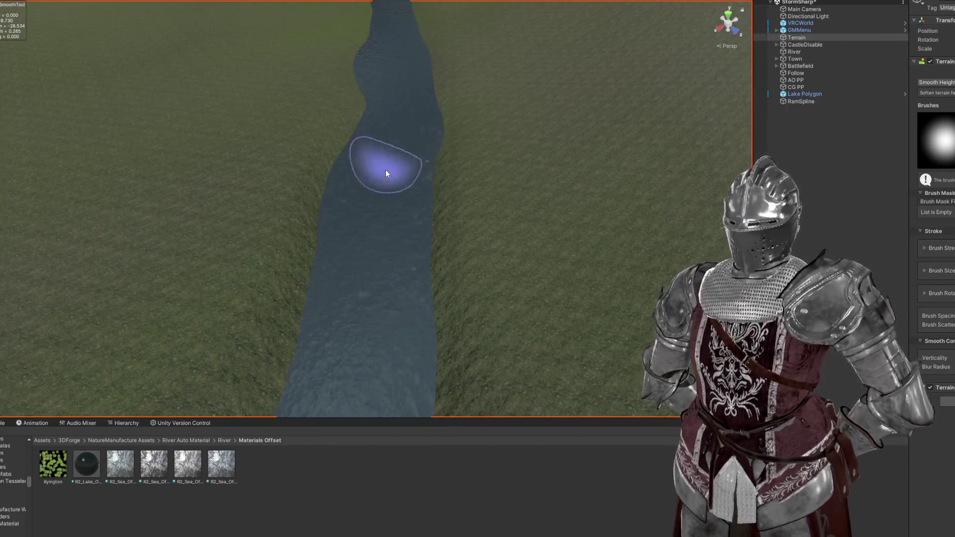
left_click_drag(386, 173, 382, 149)
mouse_move(363, 277)
left_mouse_down()
mouse_move(384, 351)
mouse_move(396, 142)
mouse_move(373, 141)
mouse_move(374, 115)
mouse_move(383, 132)
mouse_move(367, 149)
left_mouse_up()
scroll(350, 106, "down", 5)
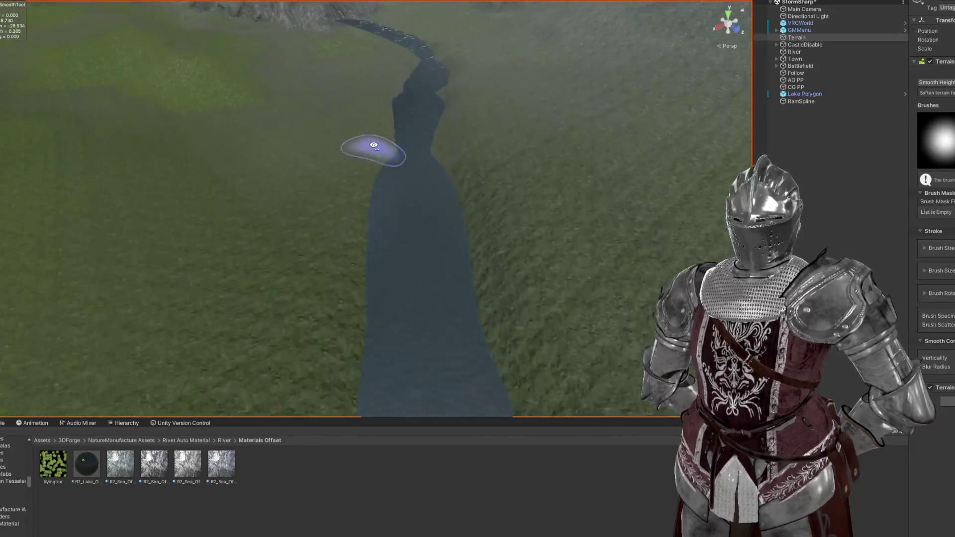
scroll(391, 175, "up", 3)
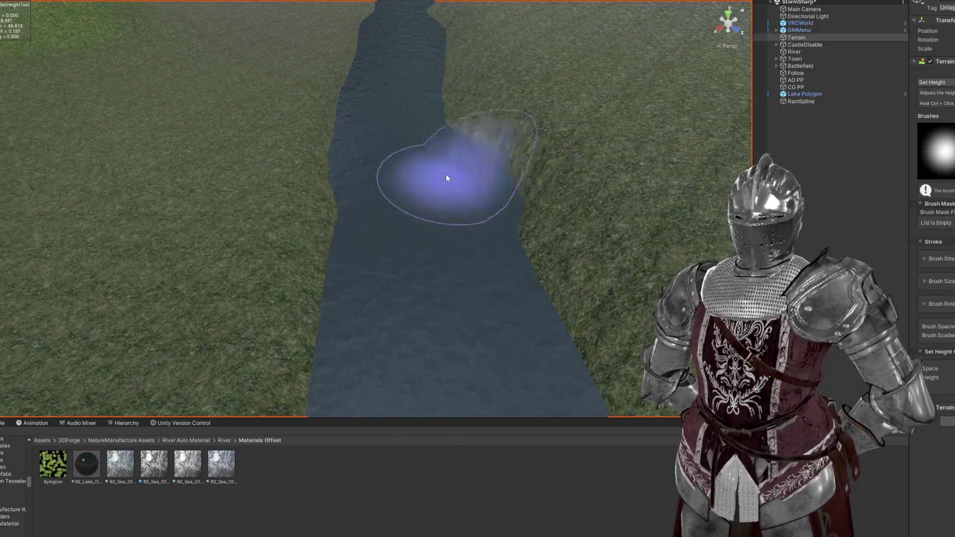
Step: Level the grassy land on both sides of the river into flat-topped banks with Set Height
mouse_move(441, 213)
left_mouse_down()
mouse_move(443, 174)
mouse_move(409, 191)
left_mouse_up()
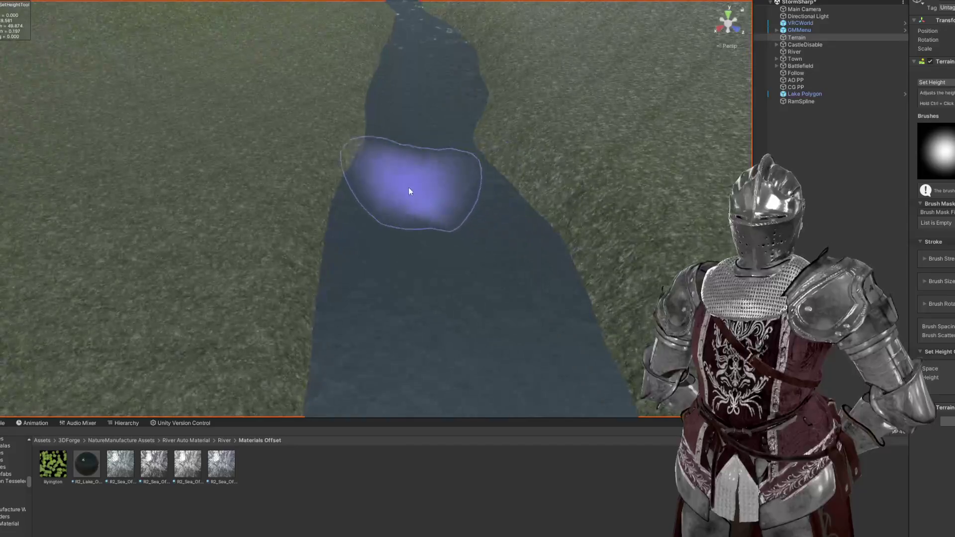
left_click_drag(457, 227, 425, 235)
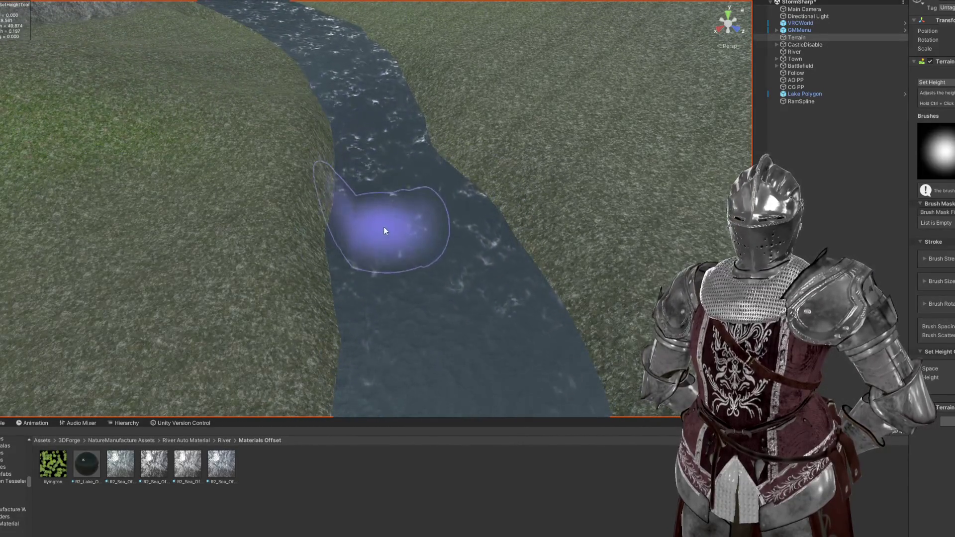
mouse_move(394, 99)
left_mouse_down()
mouse_move(458, 199)
mouse_move(409, 143)
mouse_move(354, 138)
mouse_move(345, 128)
mouse_move(356, 119)
mouse_move(432, 195)
mouse_move(309, 145)
mouse_move(243, 154)
mouse_move(375, 193)
mouse_move(395, 267)
mouse_move(444, 208)
left_mouse_up()
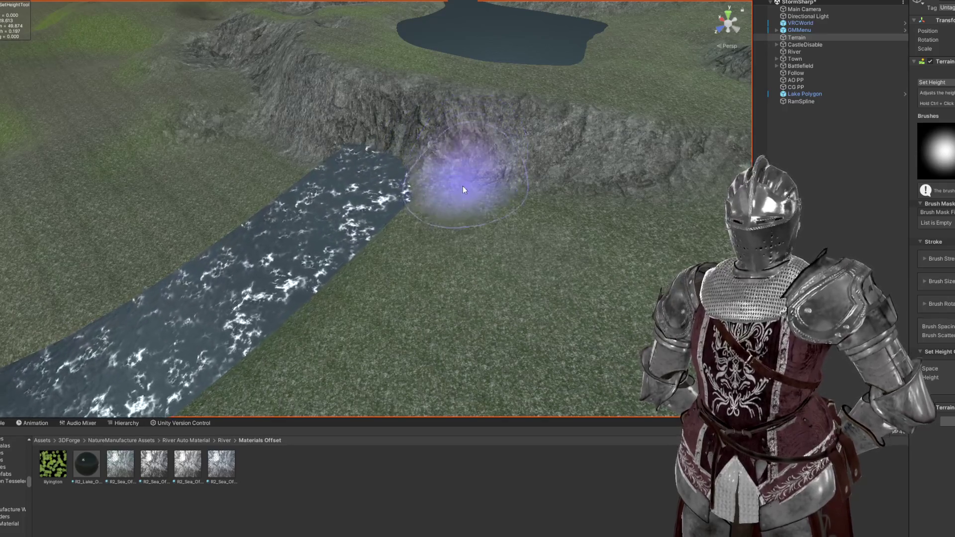
mouse_move(358, 270)
left_mouse_down()
mouse_move(502, 310)
mouse_move(372, 284)
left_mouse_up()
mouse_move(317, 121)
left_mouse_down()
mouse_move(454, 235)
mouse_move(459, 181)
mouse_move(473, 170)
mouse_move(522, 209)
mouse_move(372, 205)
mouse_move(404, 230)
mouse_move(372, 171)
left_mouse_up()
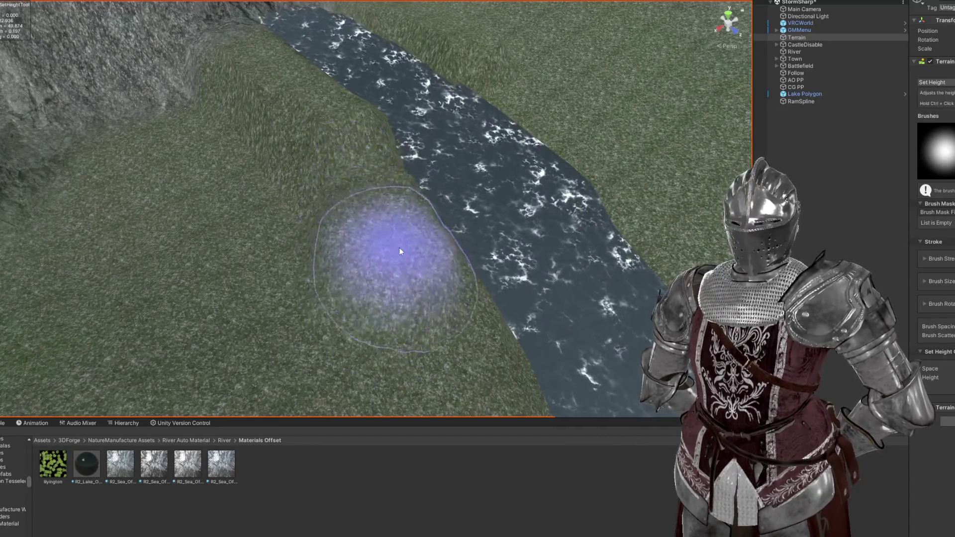
mouse_move(467, 283)
left_mouse_down()
mouse_move(437, 241)
mouse_move(416, 242)
left_mouse_up()
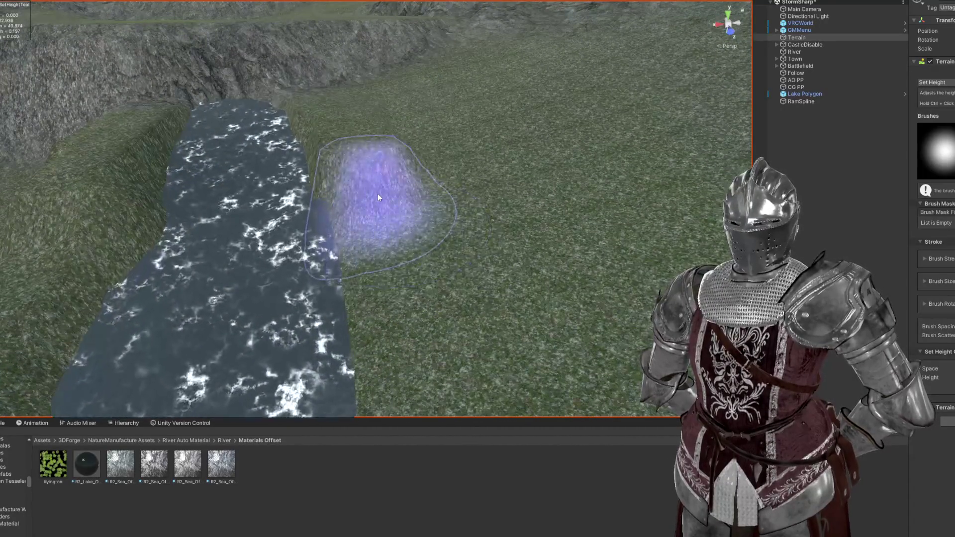
left_click_drag(378, 193, 371, 192)
mouse_move(359, 264)
left_mouse_down()
mouse_move(383, 302)
mouse_move(324, 280)
mouse_move(456, 128)
mouse_move(459, 138)
mouse_move(427, 177)
mouse_move(431, 199)
mouse_move(443, 142)
mouse_move(452, 170)
mouse_move(463, 129)
left_mouse_up()
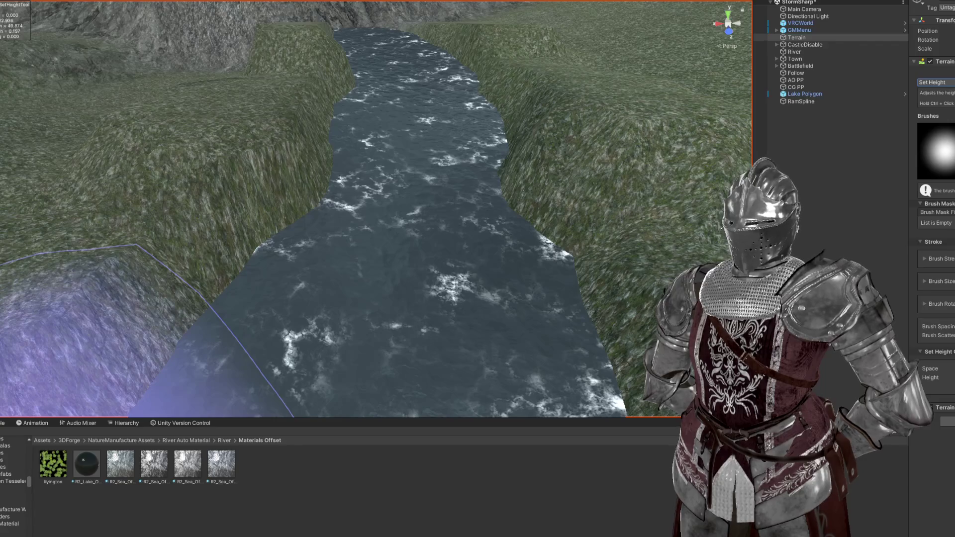
scroll(125, 338, "down", 2)
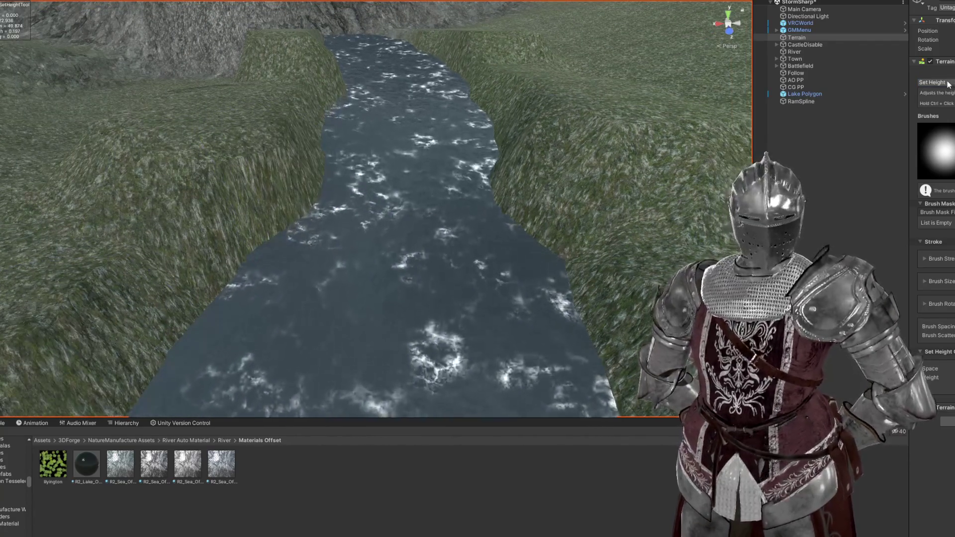
scroll(552, 291, "up", 3)
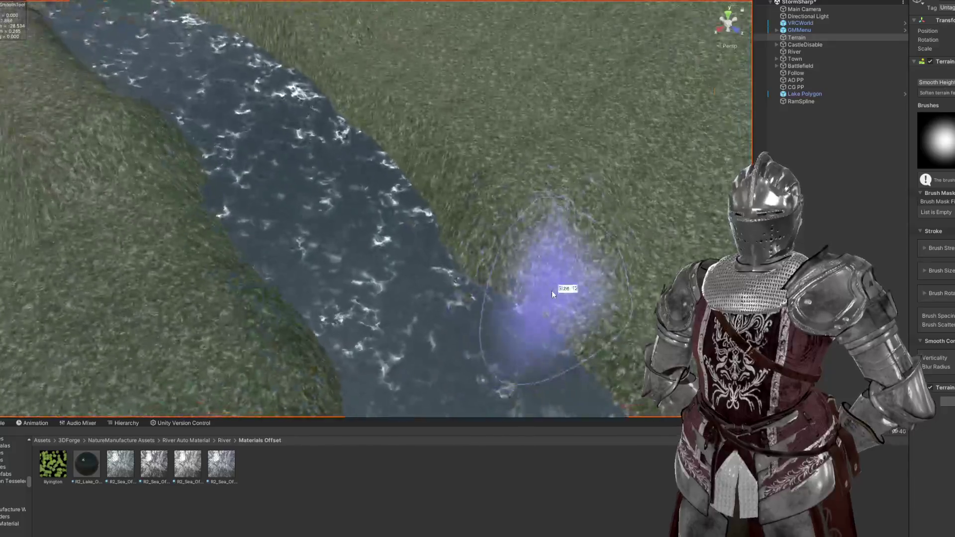
Step: Soften the steep grassy banks below the cliffs into gentler slopes with Smooth Height
scroll(509, 241, "down", 4)
scroll(397, 270, "up", 4)
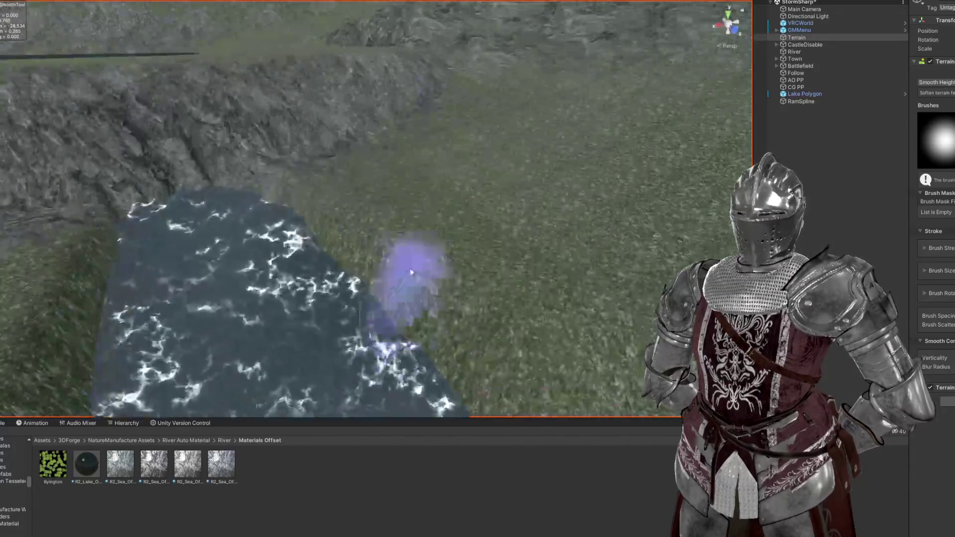
mouse_move(291, 215)
left_mouse_down()
mouse_move(454, 288)
mouse_move(245, 266)
mouse_move(371, 170)
mouse_move(492, 200)
mouse_move(470, 234)
left_mouse_up()
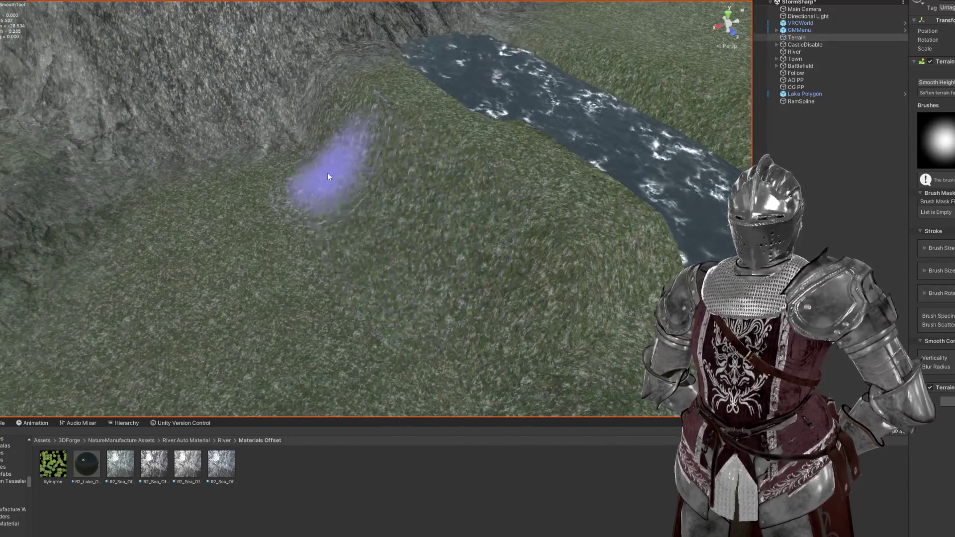
scroll(294, 131, "down", 5)
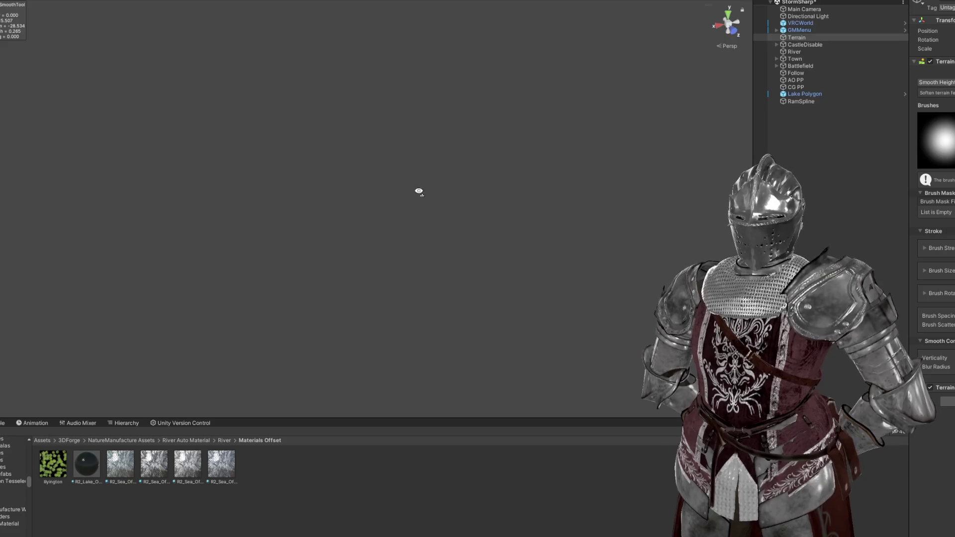
mouse_move(497, 90)
left_mouse_down()
mouse_move(388, 245)
mouse_move(507, 204)
mouse_move(379, 192)
mouse_move(277, 256)
mouse_move(479, 118)
mouse_move(427, 206)
mouse_move(534, 193)
mouse_move(650, 214)
left_mouse_up()
scroll(393, 247, "up", 3)
scroll(506, 204, "up", 3)
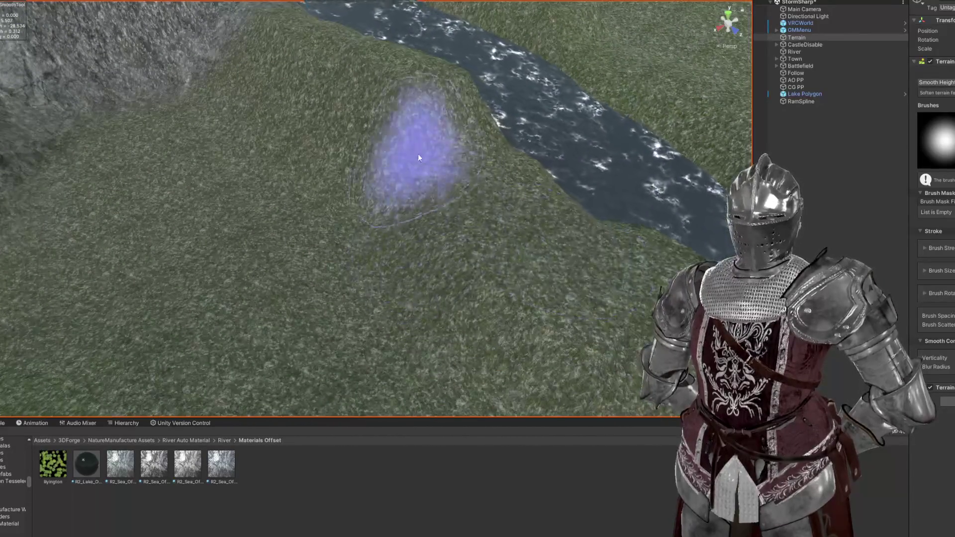
mouse_move(277, 117)
left_mouse_down()
mouse_move(460, 186)
mouse_move(384, 137)
left_mouse_up()
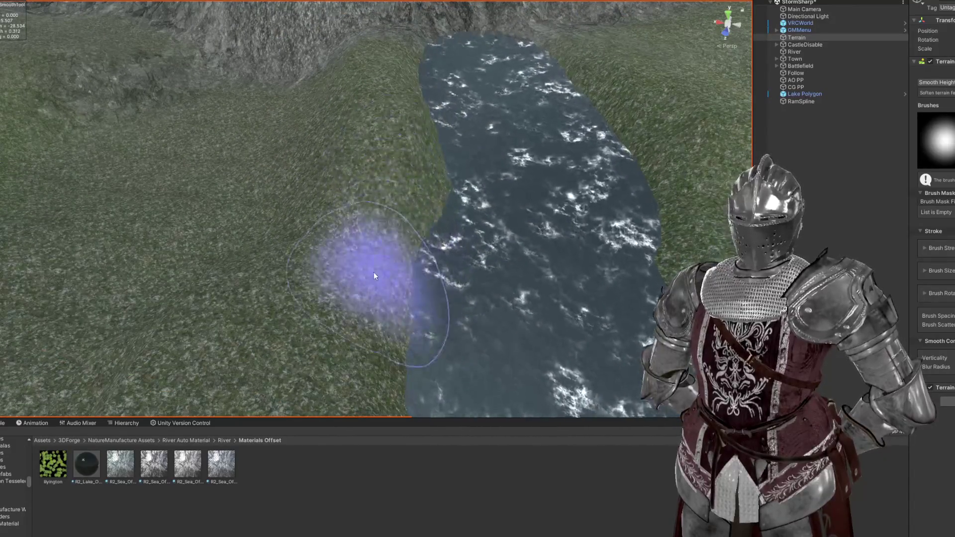
mouse_move(411, 207)
left_mouse_down()
mouse_move(469, 271)
mouse_move(320, 224)
mouse_move(557, 204)
mouse_move(43, 276)
mouse_move(331, 299)
mouse_move(330, 282)
mouse_move(397, 265)
mouse_move(550, 277)
mouse_move(516, 282)
mouse_move(359, 199)
mouse_move(373, 235)
mouse_move(336, 303)
mouse_move(285, 193)
mouse_move(162, 97)
mouse_move(503, 207)
mouse_move(472, 281)
mouse_move(128, 130)
mouse_move(432, 203)
mouse_move(380, 249)
mouse_move(403, 296)
mouse_move(393, 168)
mouse_move(473, 140)
mouse_move(410, 82)
mouse_move(468, 65)
mouse_move(463, 149)
left_mouse_up()
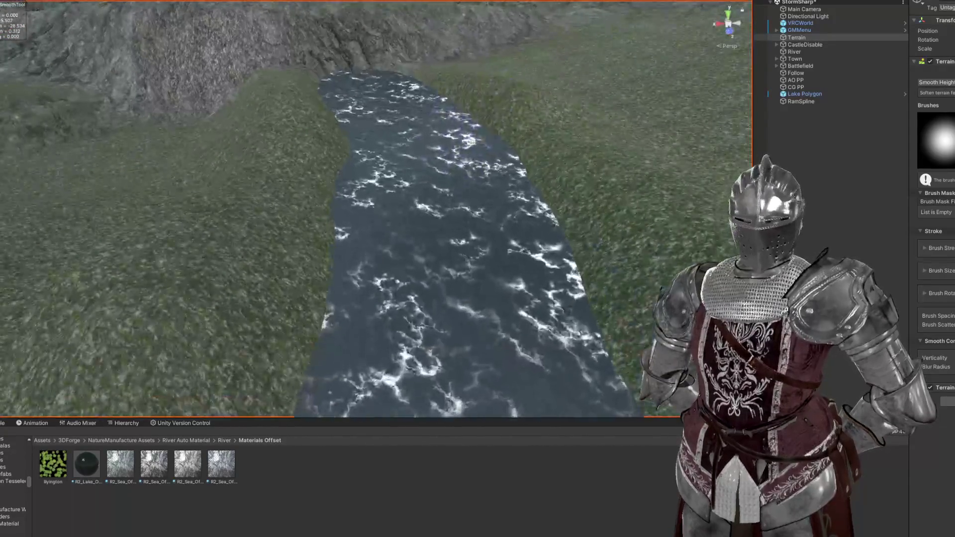
Step: Paint a grey rock texture layer along both edges of the river
key("F2")
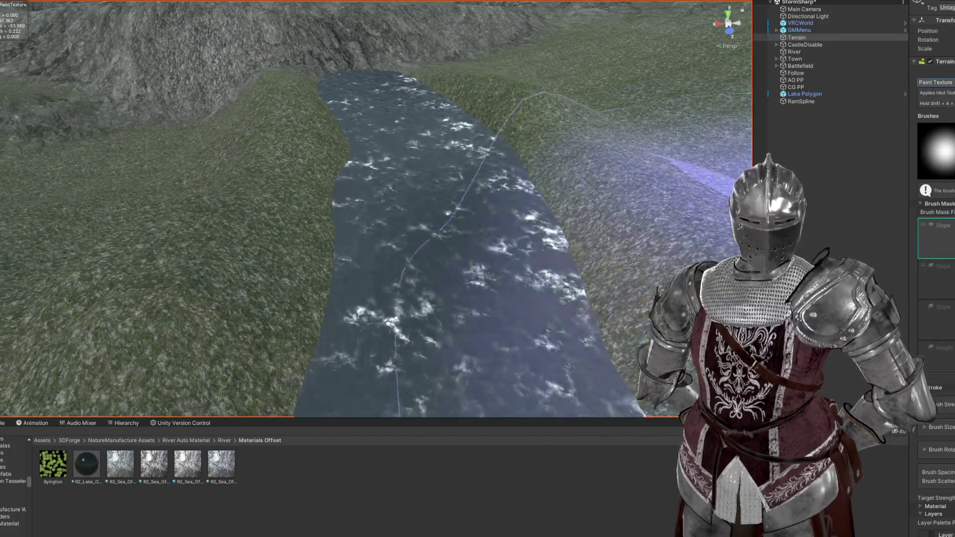
mouse_move(642, 259)
left_mouse_down()
mouse_move(501, 277)
mouse_move(529, 209)
mouse_move(454, 166)
mouse_move(277, 128)
mouse_move(426, 160)
mouse_move(565, 107)
mouse_move(565, 118)
mouse_move(507, 155)
left_mouse_up()
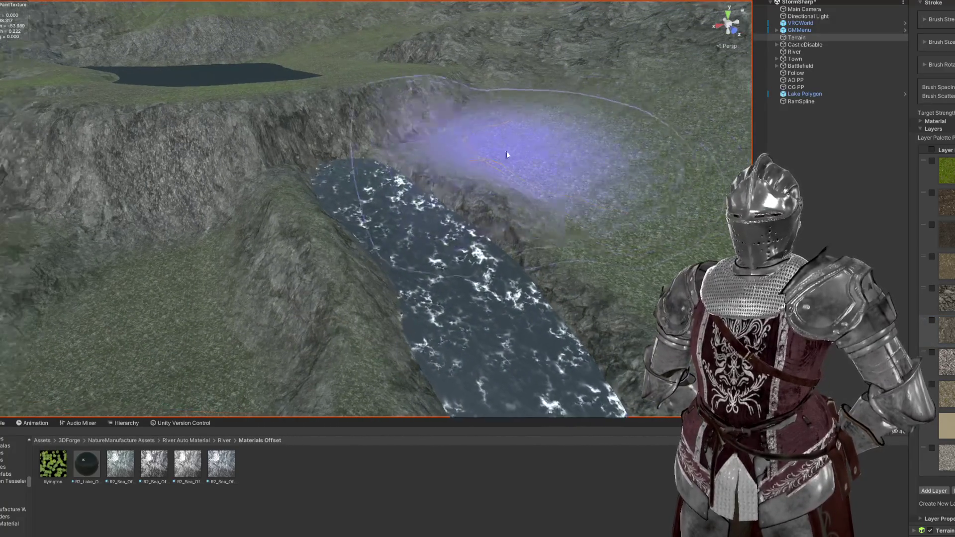
scroll(512, 348, "up", 5)
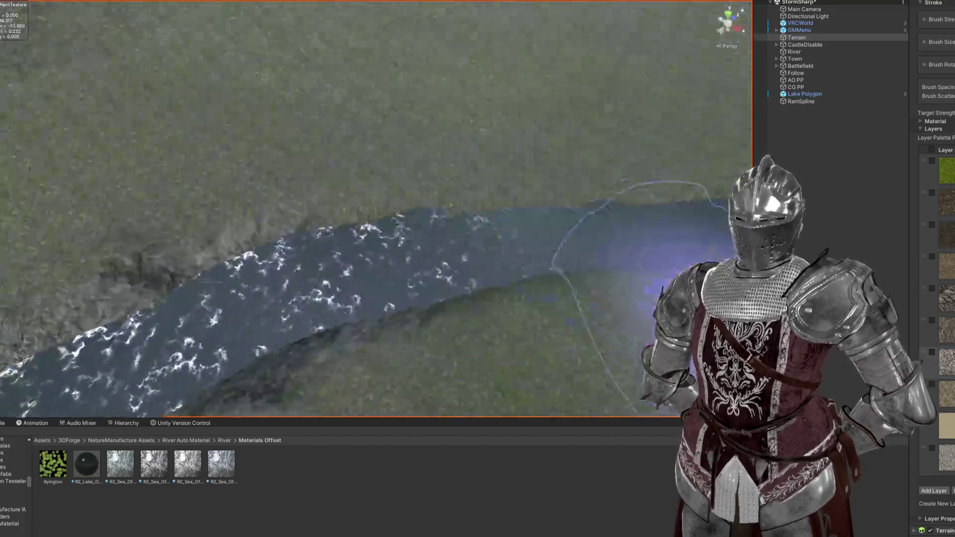
left_click_drag(657, 278, 556, 238)
mouse_move(268, 319)
left_mouse_down()
mouse_move(362, 124)
mouse_move(437, 213)
mouse_move(405, 205)
mouse_move(436, 238)
left_mouse_up()
scroll(436, 238, "down", 5)
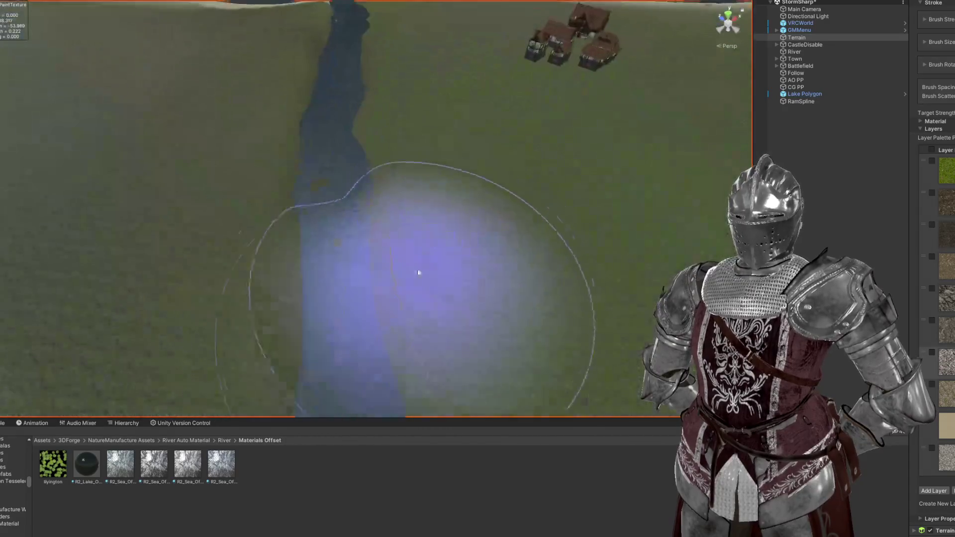
scroll(255, 284, "up", 8)
scroll(404, 123, "down", 6)
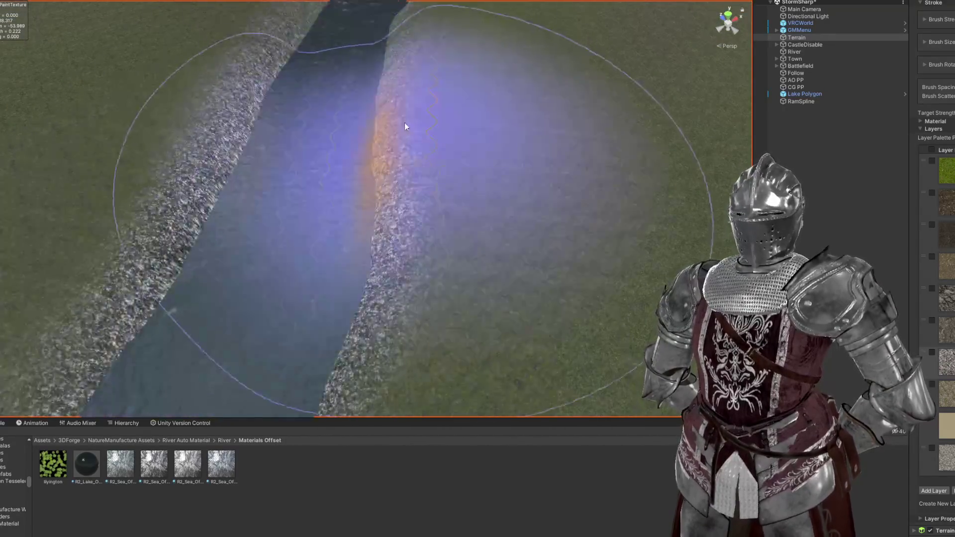
scroll(378, 226, "down", 2)
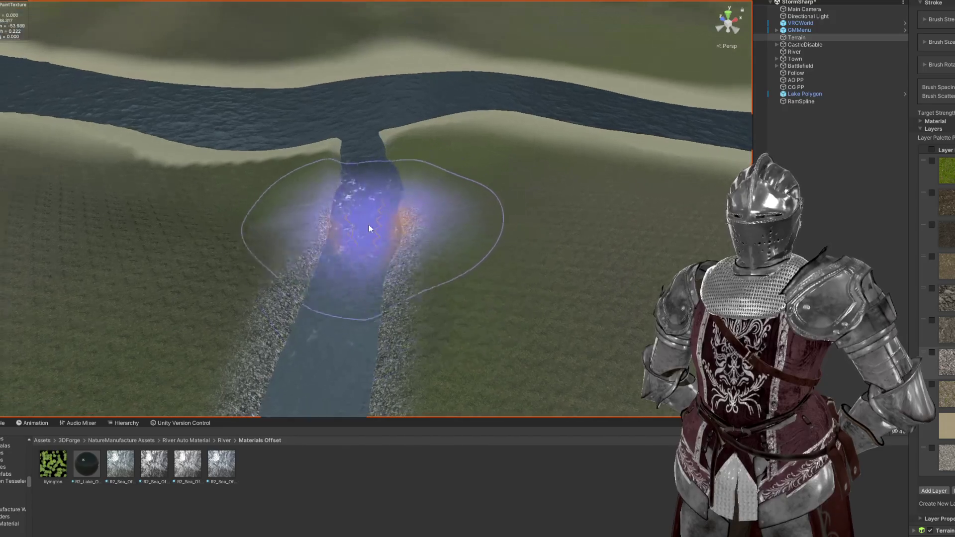
mouse_move(516, 378)
left_mouse_down()
mouse_move(505, 179)
mouse_move(478, 260)
mouse_move(586, 264)
mouse_move(396, 222)
mouse_move(397, 213)
mouse_move(396, 258)
mouse_move(572, 259)
mouse_move(703, 213)
mouse_move(473, 195)
mouse_move(428, 207)
mouse_move(429, 230)
mouse_move(397, 226)
mouse_move(257, 253)
mouse_move(448, 272)
left_mouse_up()
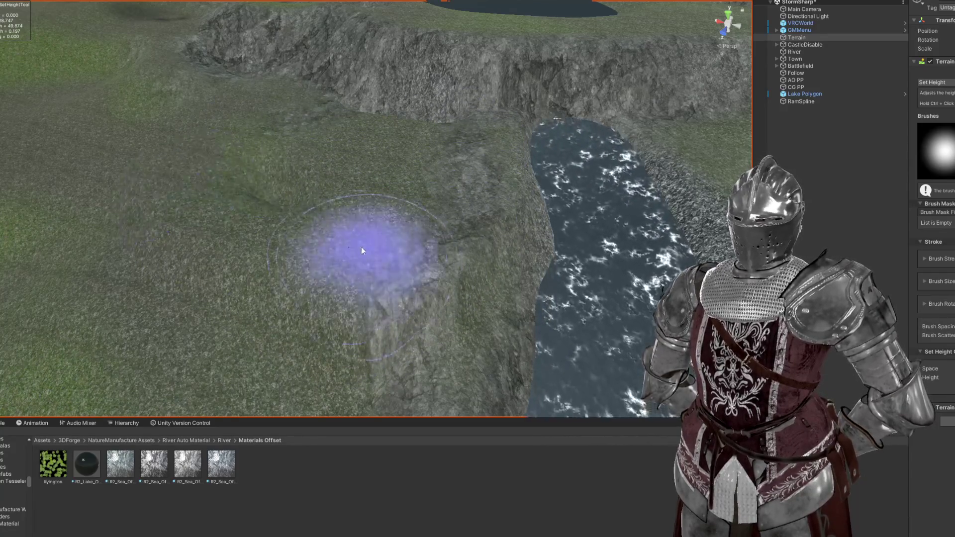
mouse_move(318, 177)
left_mouse_down()
mouse_move(390, 166)
mouse_move(380, 154)
mouse_move(573, 277)
left_mouse_up()
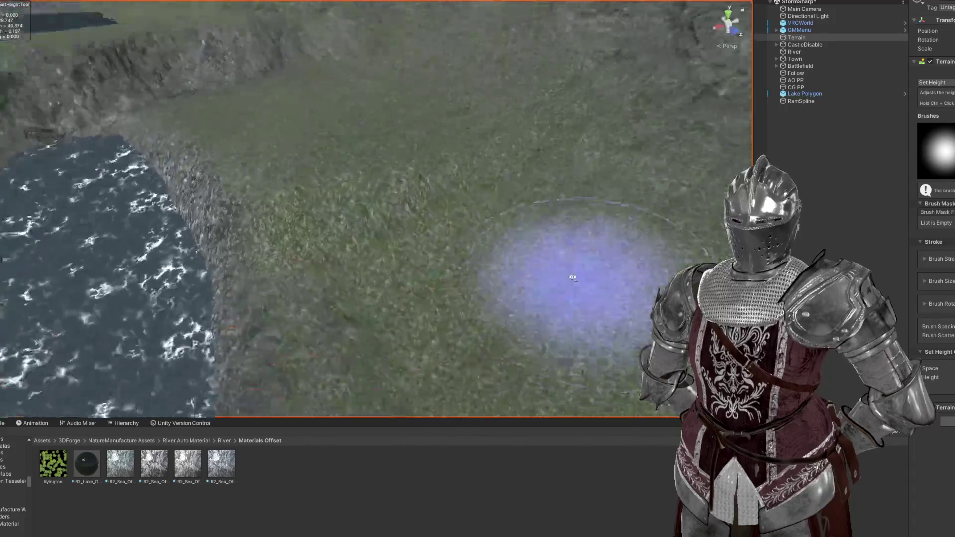
scroll(573, 278, "down", 5)
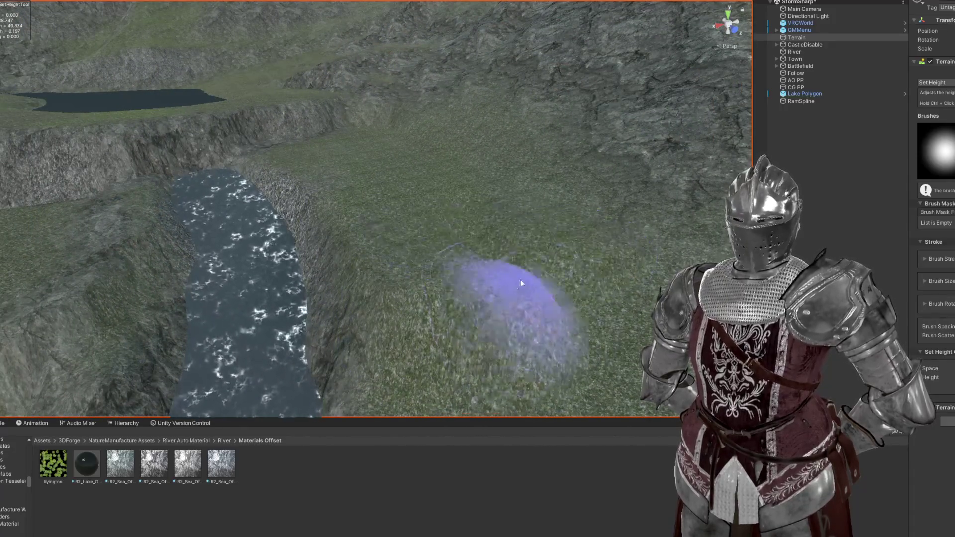
scroll(501, 256, "up", 5)
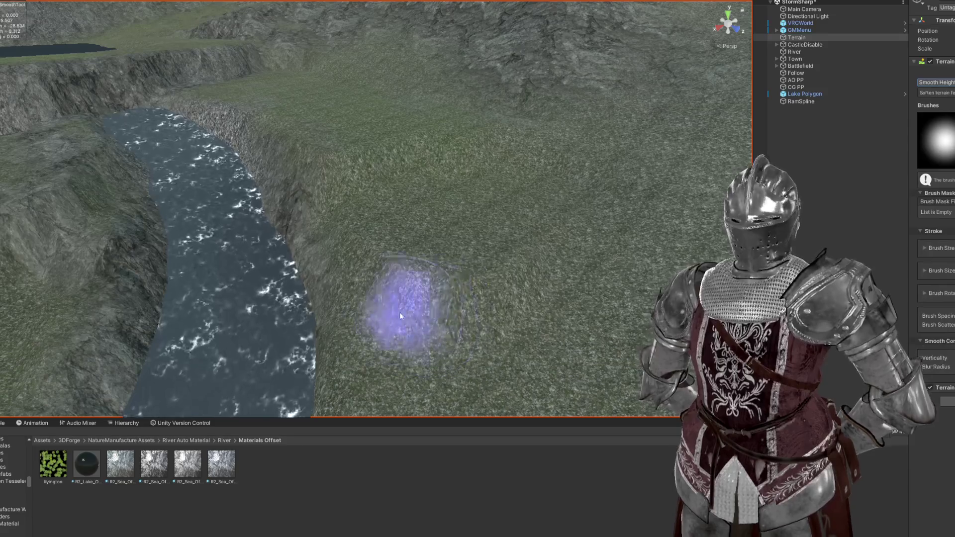
scroll(547, 184, "down", 4)
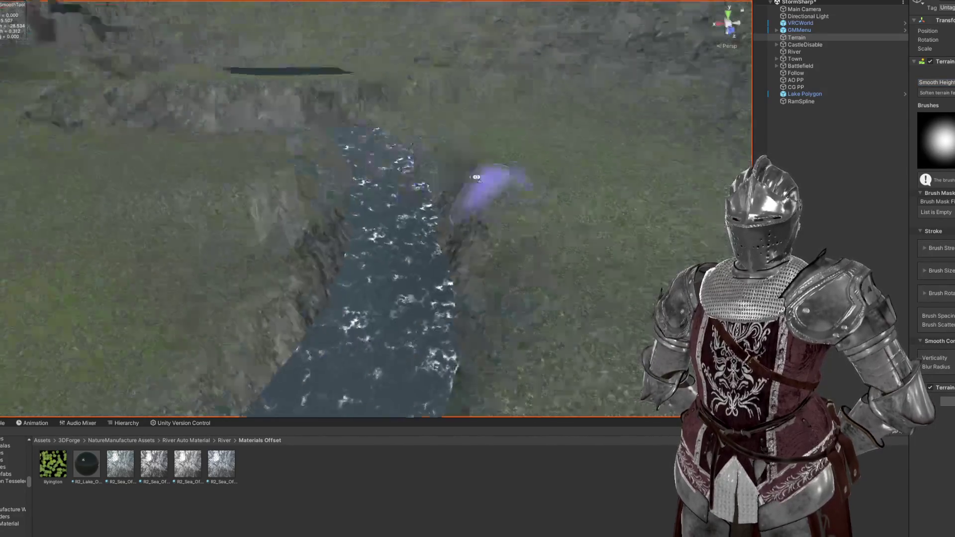
scroll(448, 224, "up", 6)
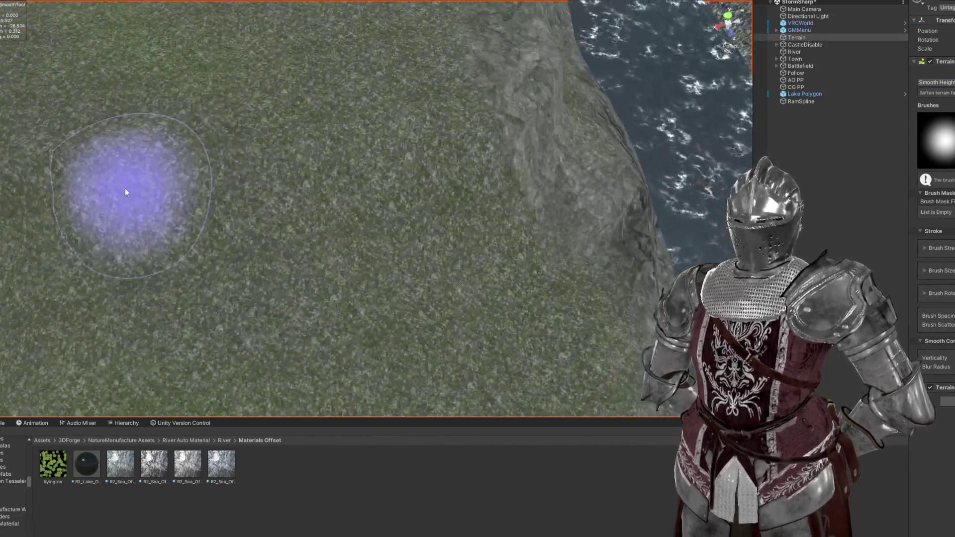
scroll(317, 135, "down", 3)
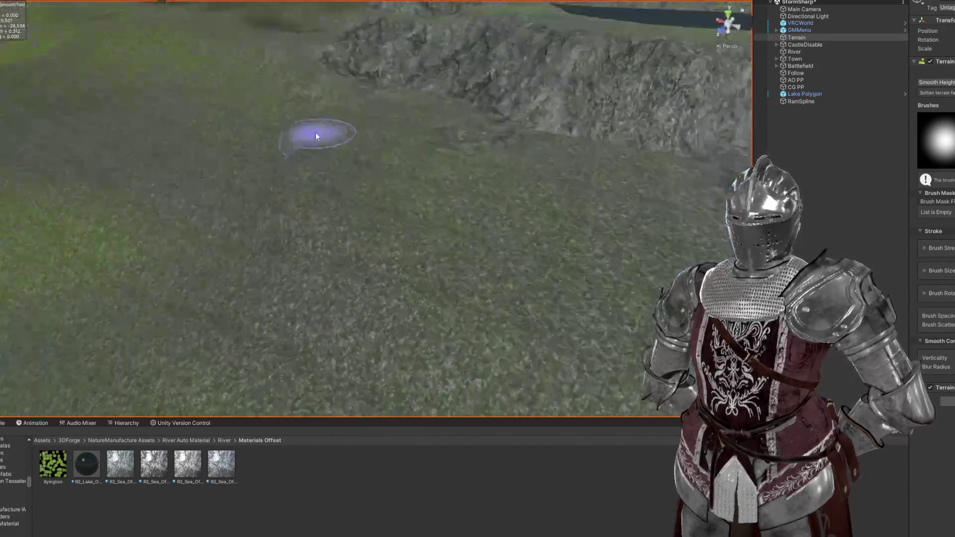
scroll(349, 204, "down", 5)
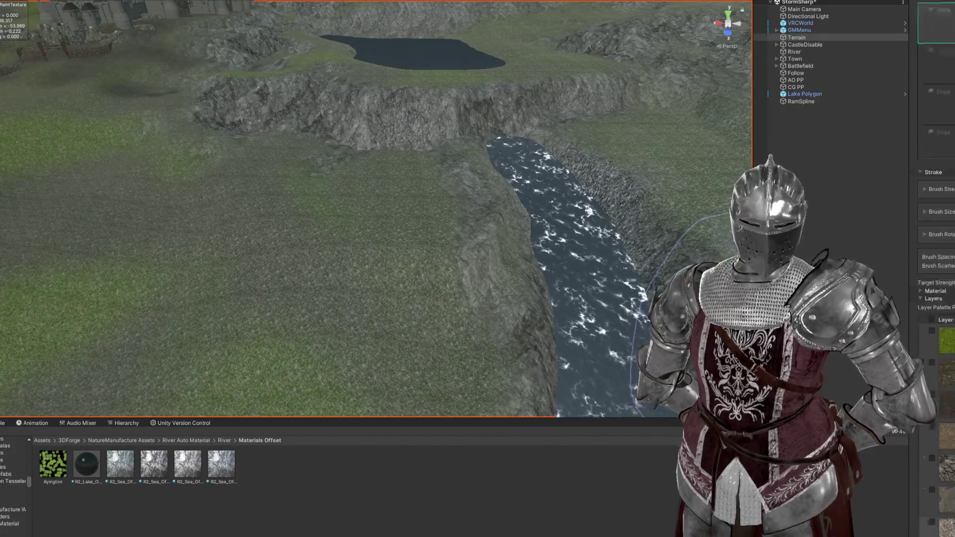
scroll(330, 249, "up", 5)
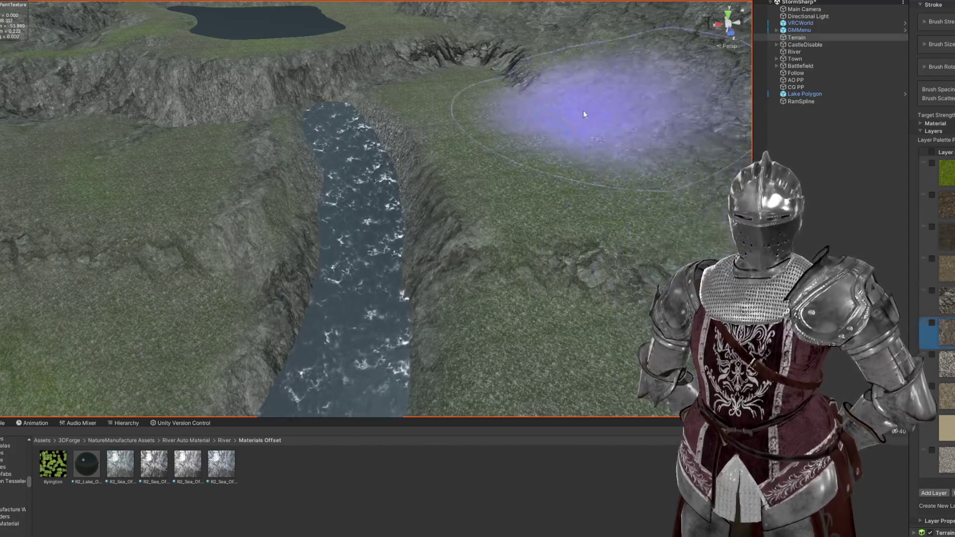
mouse_move(592, 278)
left_mouse_down()
mouse_move(298, 159)
mouse_move(480, 256)
mouse_move(128, 138)
mouse_move(917, 304)
left_mouse_up()
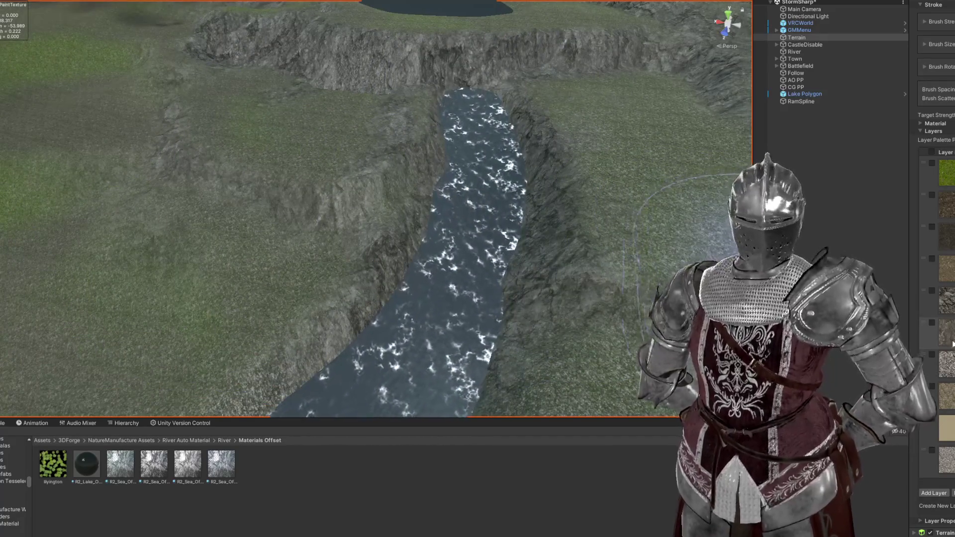
mouse_move(490, 159)
left_mouse_down()
mouse_move(587, 224)
mouse_move(617, 189)
left_mouse_up()
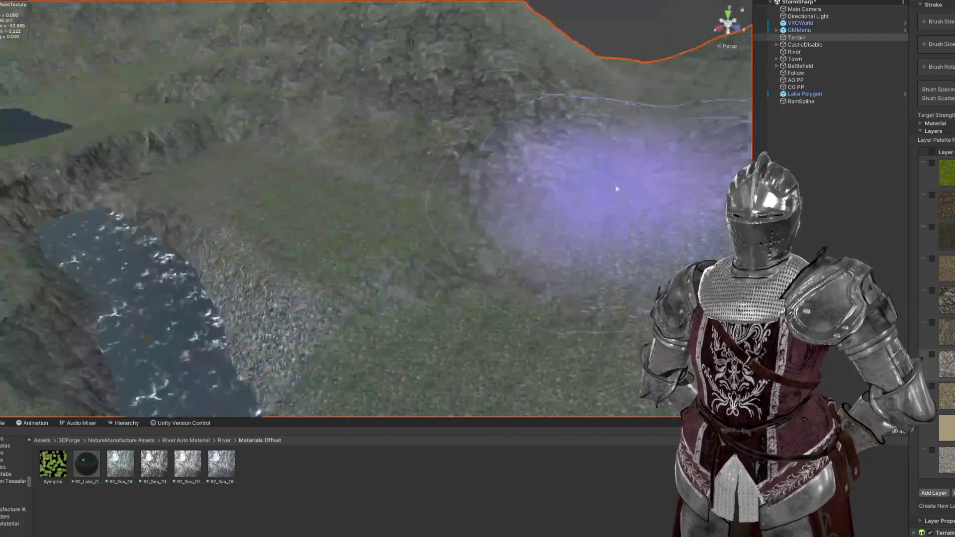
mouse_move(634, 157)
left_mouse_down()
mouse_move(425, 158)
mouse_move(279, 120)
mouse_move(527, 139)
mouse_move(420, 134)
mouse_move(607, 198)
mouse_move(247, 209)
left_mouse_up()
mouse_move(222, 160)
left_mouse_down()
mouse_move(402, 224)
mouse_move(491, 154)
left_mouse_up()
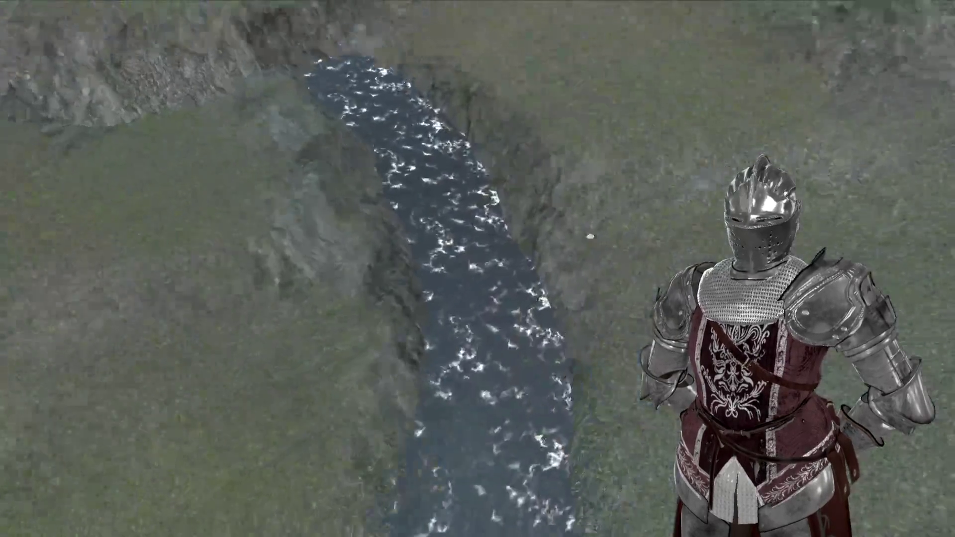
mouse_move(591, 237)
left_mouse_down()
mouse_move(465, 160)
mouse_move(580, 154)
mouse_move(606, 209)
mouse_move(560, 250)
mouse_move(433, 217)
mouse_move(384, 217)
left_mouse_up()
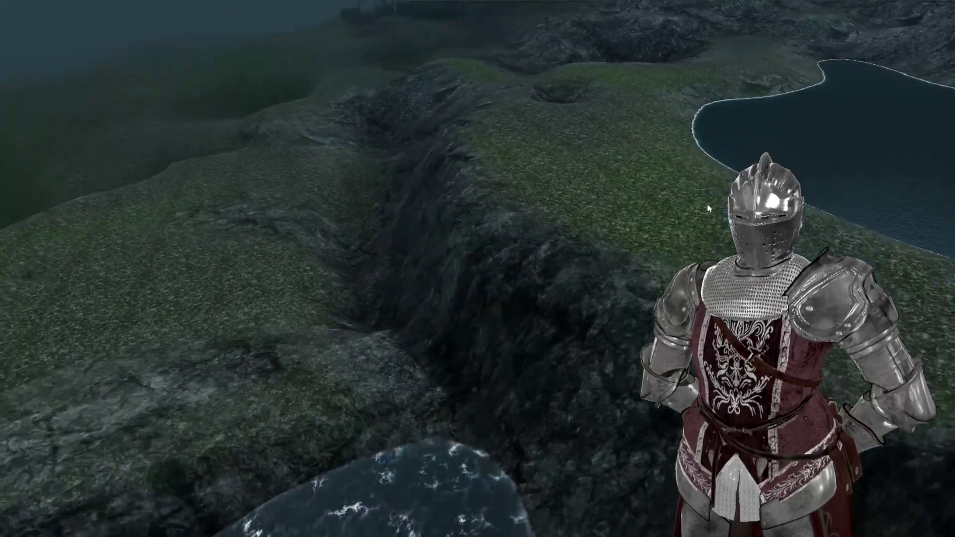
mouse_move(709, 208)
left_mouse_down()
mouse_move(465, 204)
mouse_move(487, 206)
left_mouse_up()
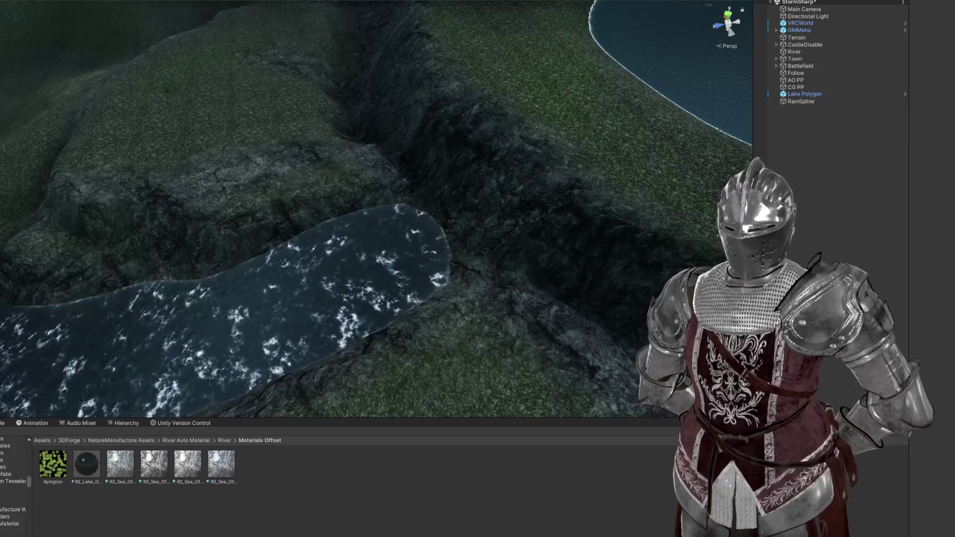
Step: Search assets for 'waterfall', then place and delete the SM_Waterfall_Arc trial meshes
type("waterfall")
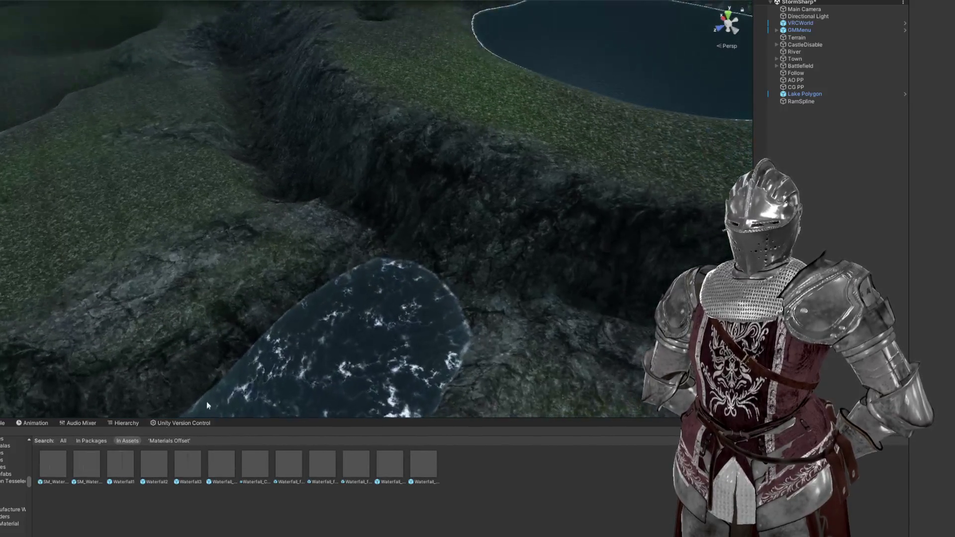
left_click_drag(65, 467, 419, 272)
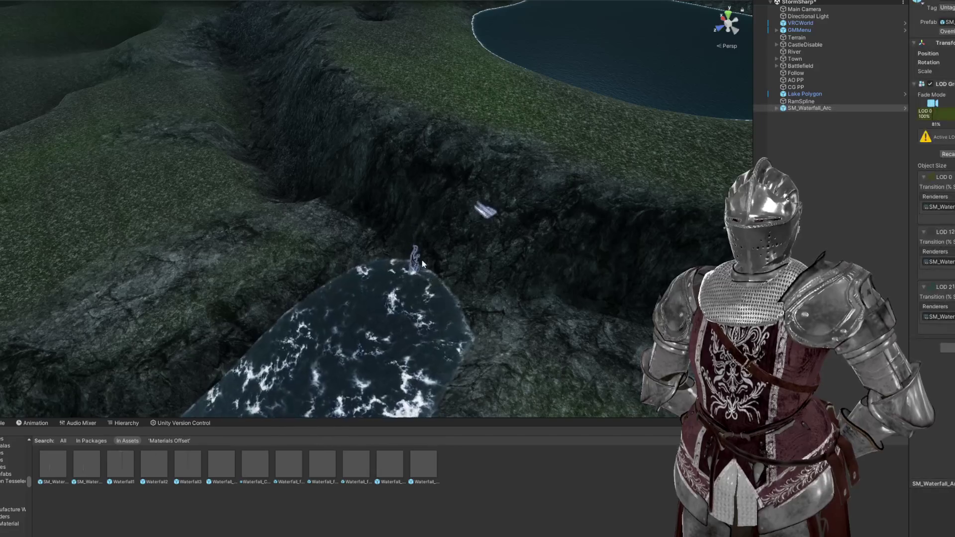
key("Delete")
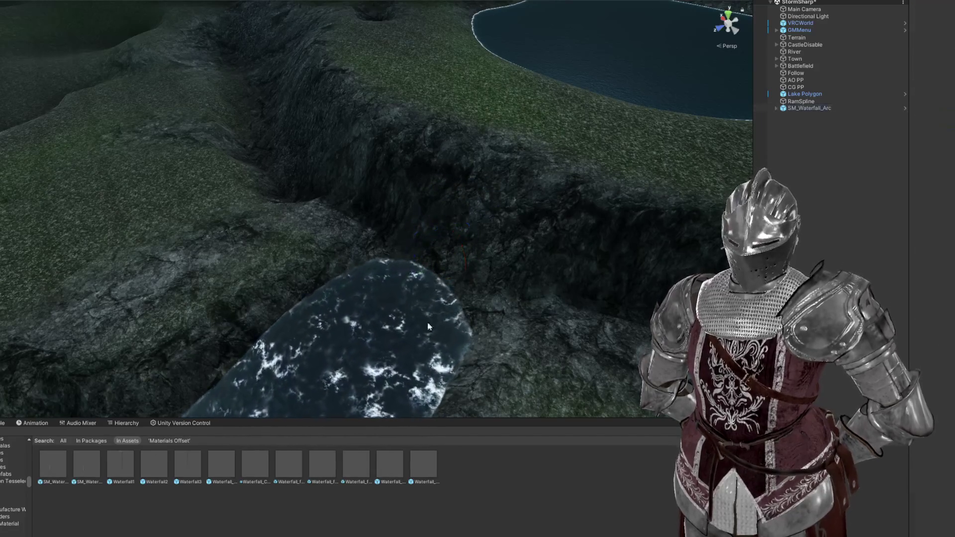
left_click(93, 473)
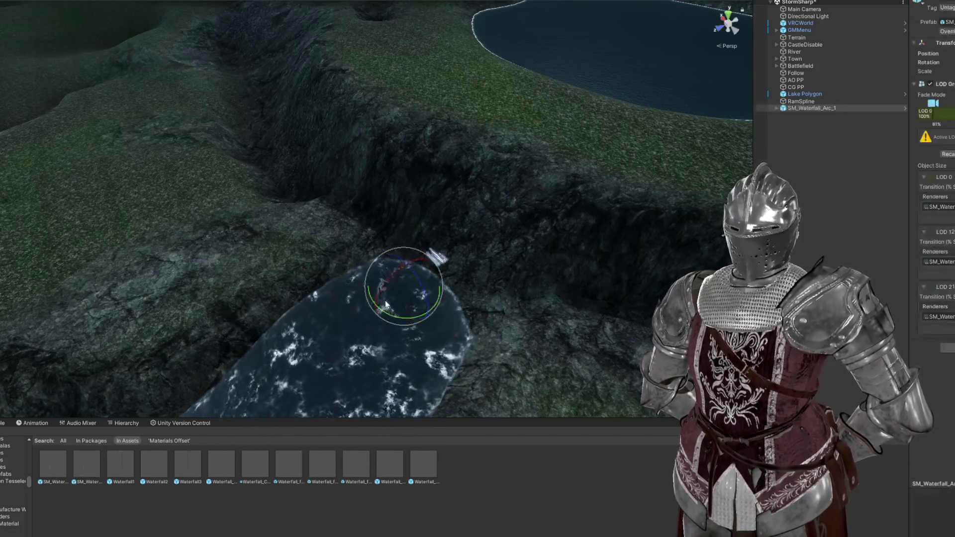
key("Delete")
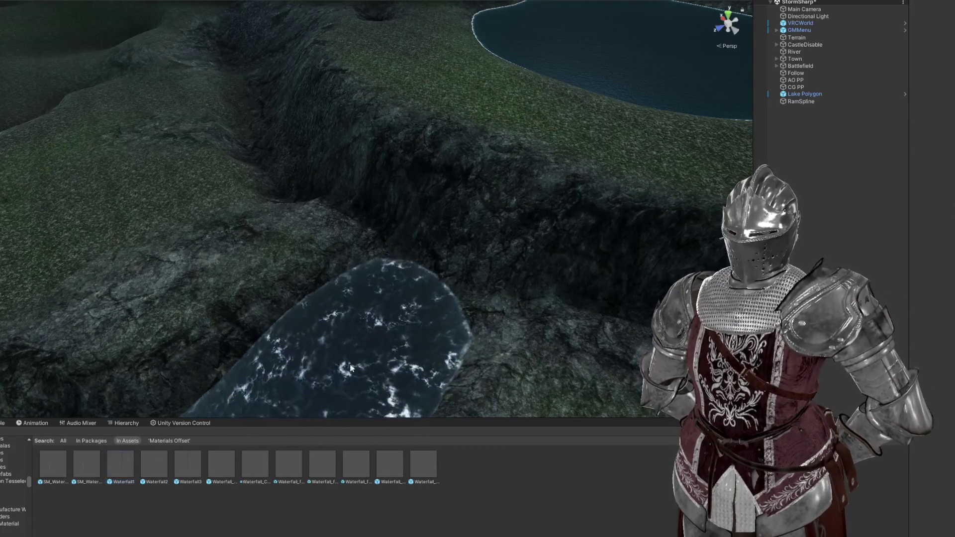
Step: Try Waterfall1 and Waterfall3, then drop Waterfall_splash2 on the water and duplicate it
left_click_drag(126, 454, 412, 279)
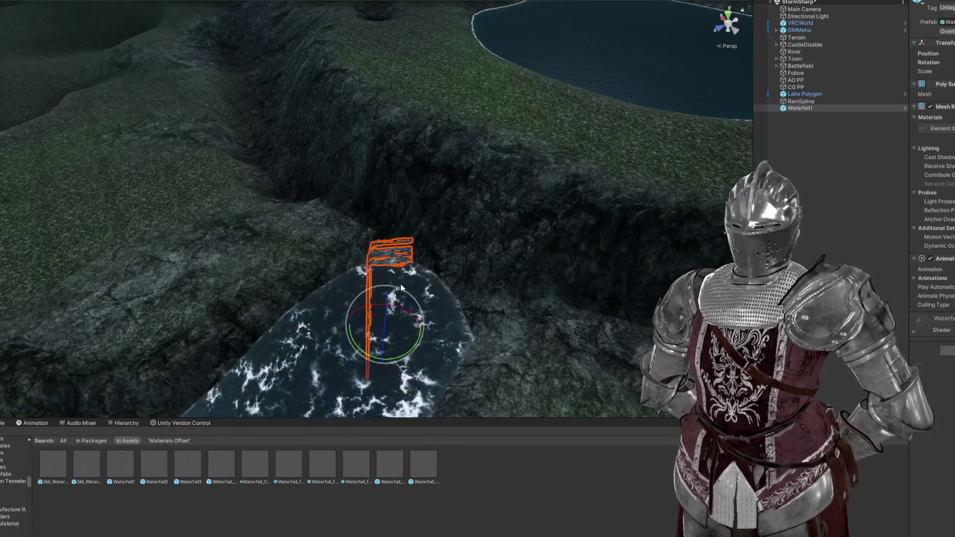
key("Delete")
left_click(197, 453)
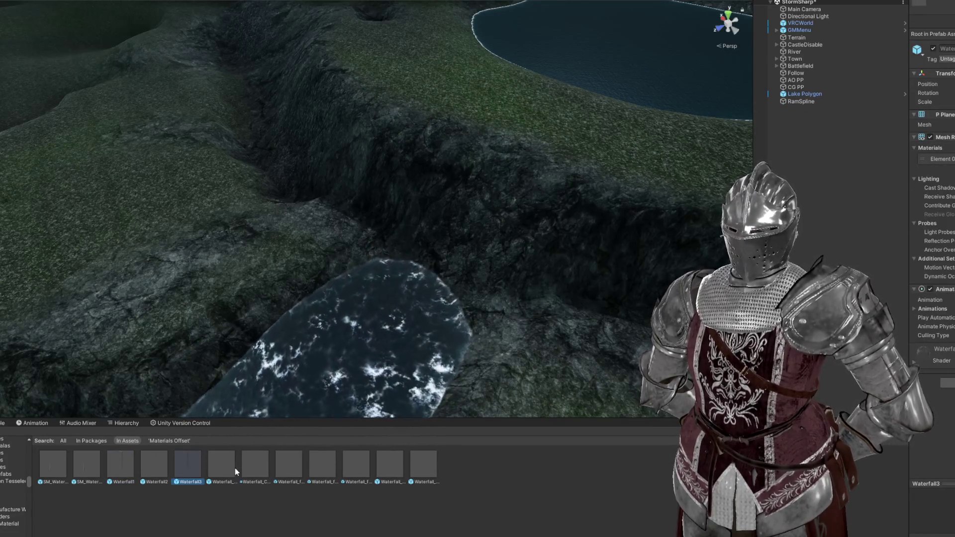
left_click_drag(223, 467, 431, 307)
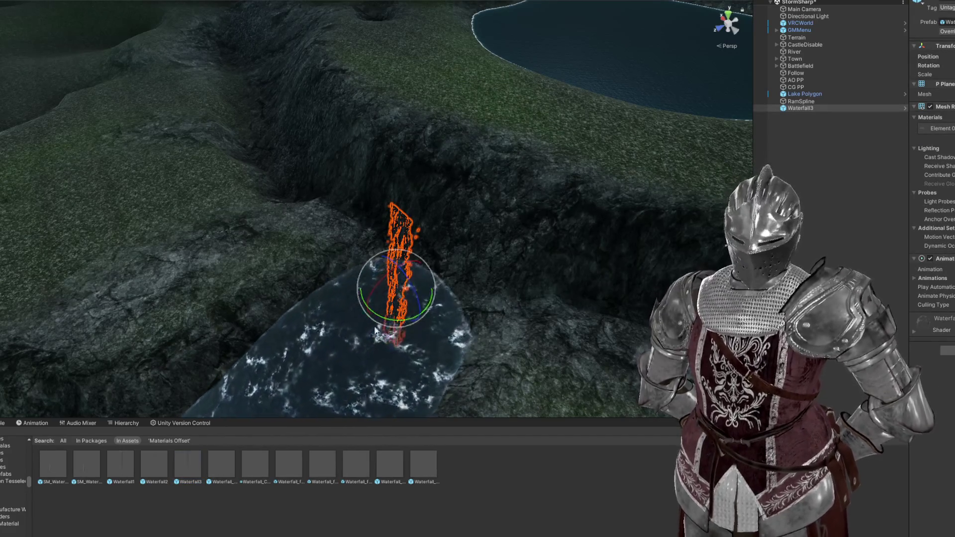
mouse_move(418, 465)
left_mouse_down()
mouse_move(414, 473)
mouse_move(425, 379)
left_mouse_up()
mouse_move(426, 272)
left_mouse_down()
mouse_move(445, 288)
mouse_move(423, 265)
mouse_move(321, 247)
mouse_move(331, 255)
mouse_move(332, 244)
mouse_move(442, 306)
mouse_move(458, 327)
left_mouse_up()
key("ctrl+d")
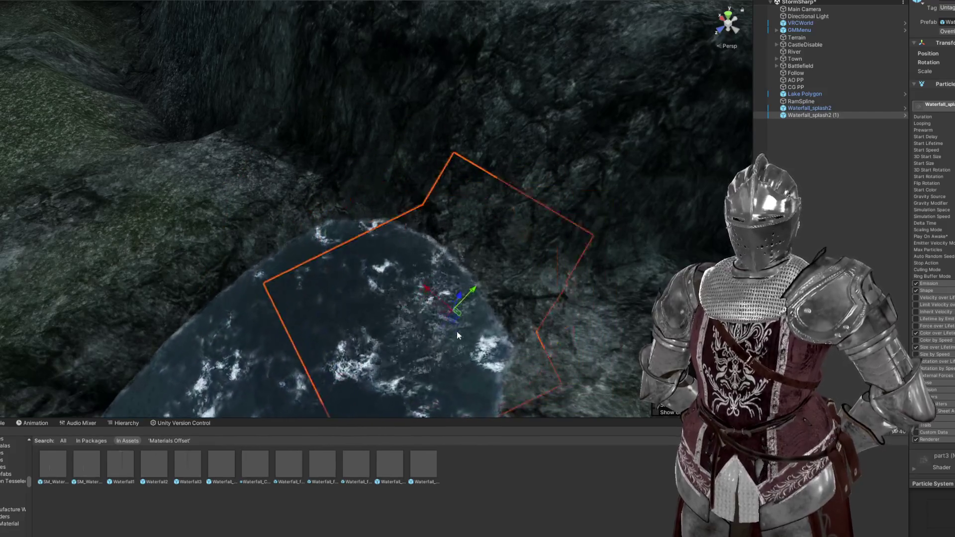
Step: Try a Waterfall_splash1 effect on the water, then delete it
left_click(383, 474)
mouse_move(392, 322)
left_mouse_down()
mouse_move(384, 275)
mouse_move(452, 203)
mouse_move(469, 98)
left_mouse_up()
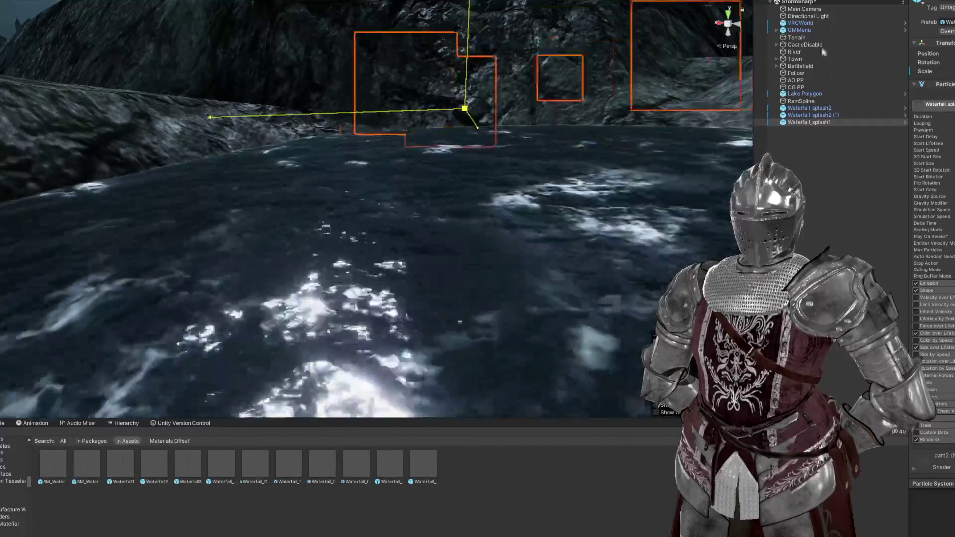
key("f")
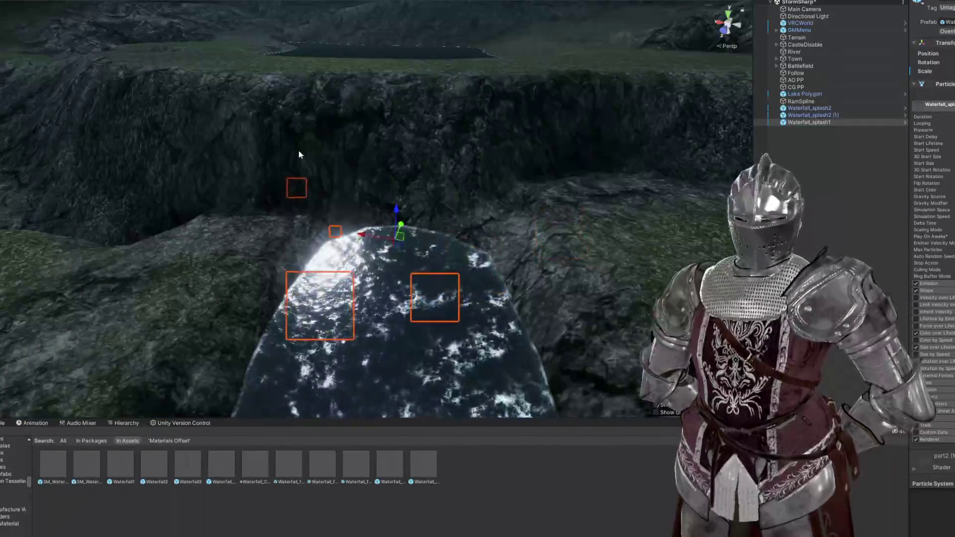
key("Delete")
Step: Place Waterfall_fog2_small on the water at the waterfall base and add two more fog copies
left_click(349, 465)
left_click_drag(352, 469, 394, 199)
key("f")
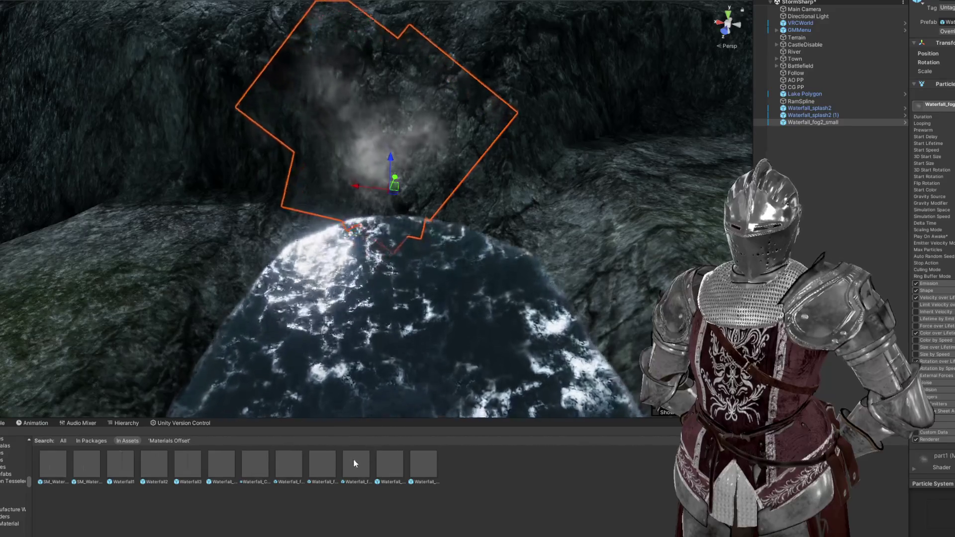
mouse_move(394, 187)
left_mouse_down()
mouse_move(385, 264)
mouse_move(365, 214)
mouse_move(371, 264)
mouse_move(357, 244)
mouse_move(375, 271)
mouse_move(324, 277)
left_mouse_up()
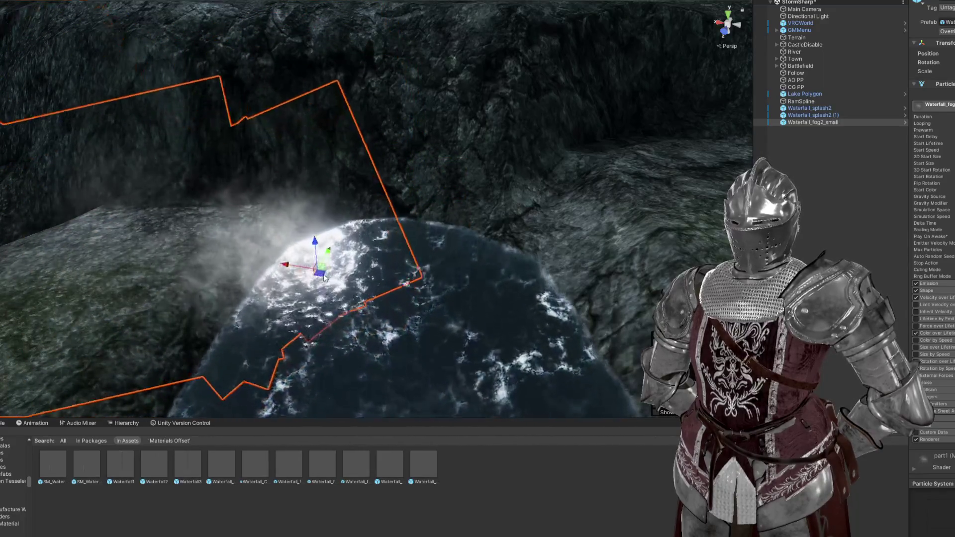
key("ctrl+d")
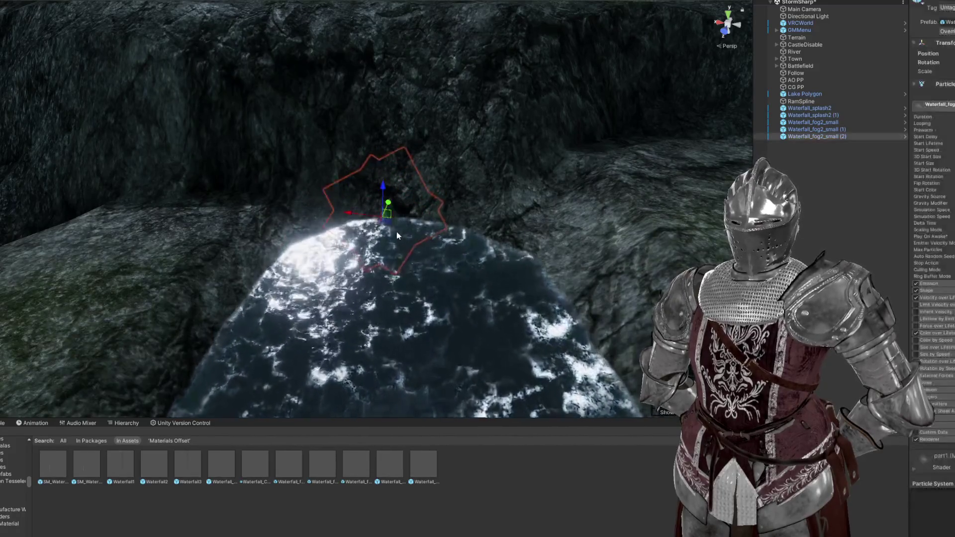
mouse_move(387, 224)
left_mouse_down()
mouse_move(450, 253)
mouse_move(441, 249)
left_mouse_up()
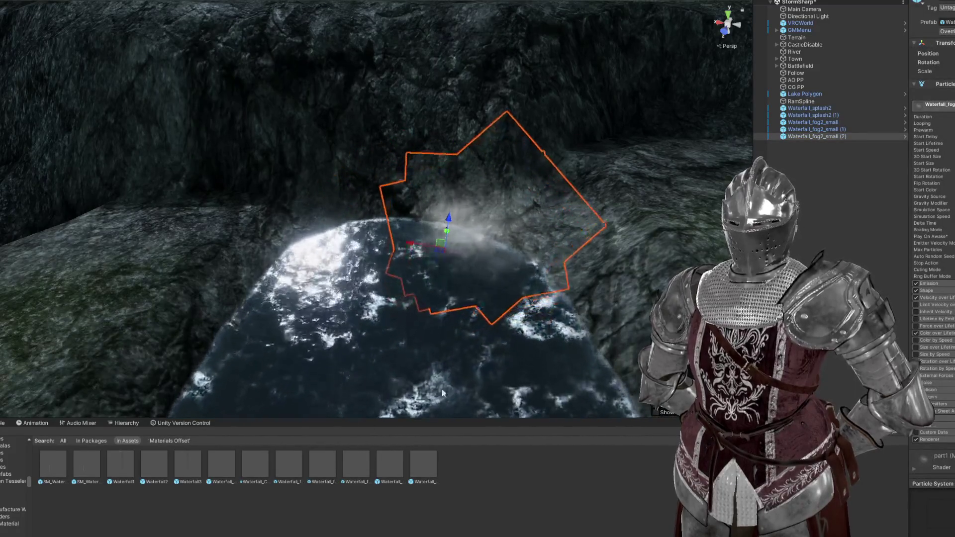
left_click(280, 468)
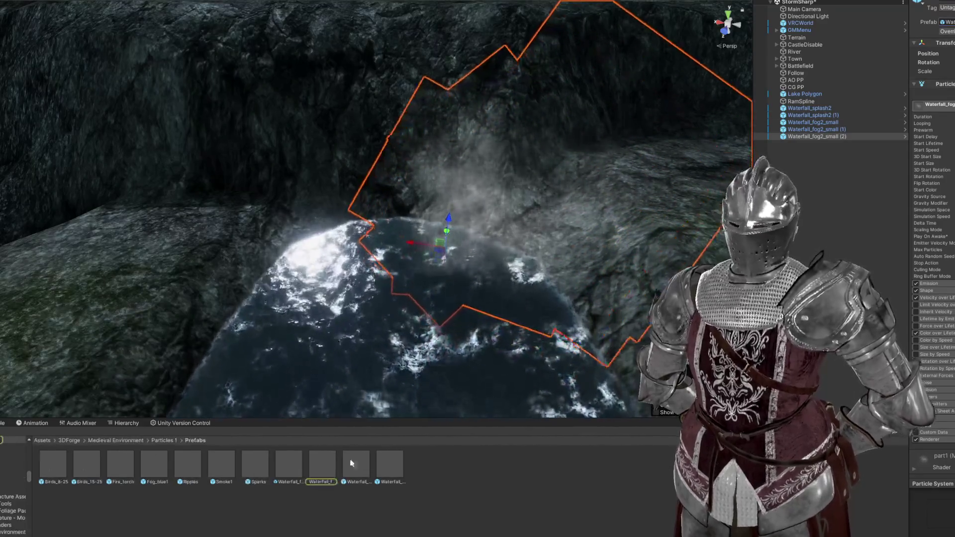
mouse_move(279, 468)
left_mouse_down()
mouse_move(309, 438)
mouse_move(406, 263)
left_mouse_up()
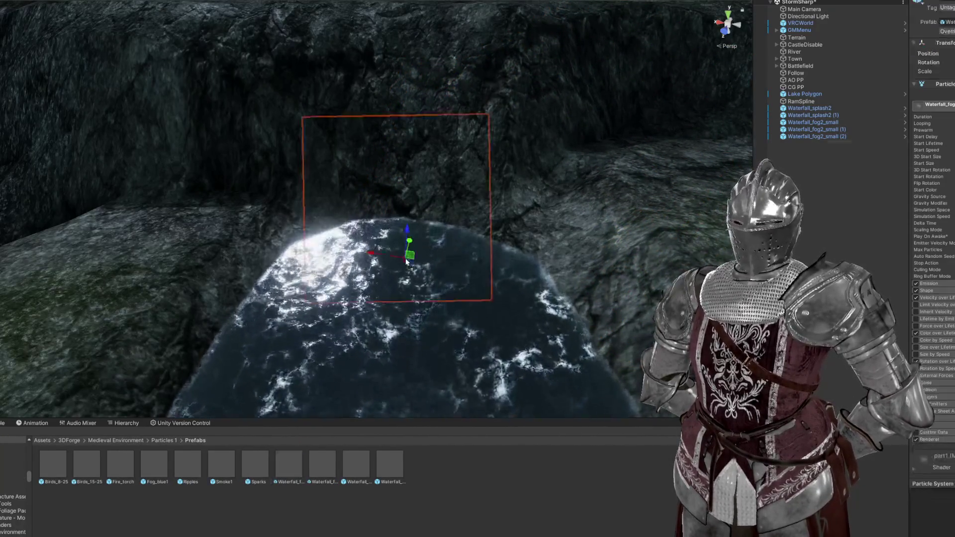
scroll(387, 283, "up", 5)
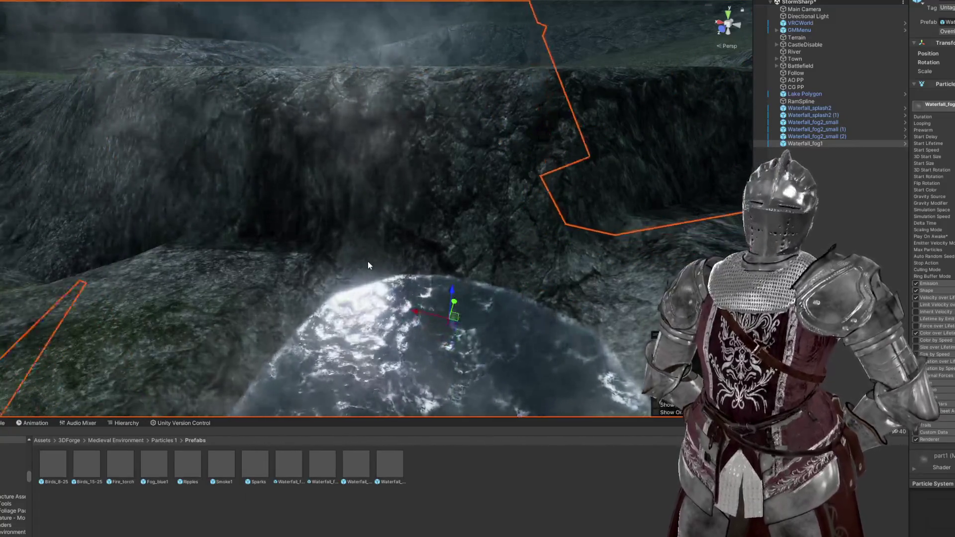
Step: Bring the large Waterfall_fog1 mist in over the waterfall base beside the splashes
mouse_move(368, 261)
left_mouse_down()
mouse_move(442, 194)
mouse_move(401, 228)
mouse_move(395, 212)
mouse_move(388, 219)
left_mouse_up()
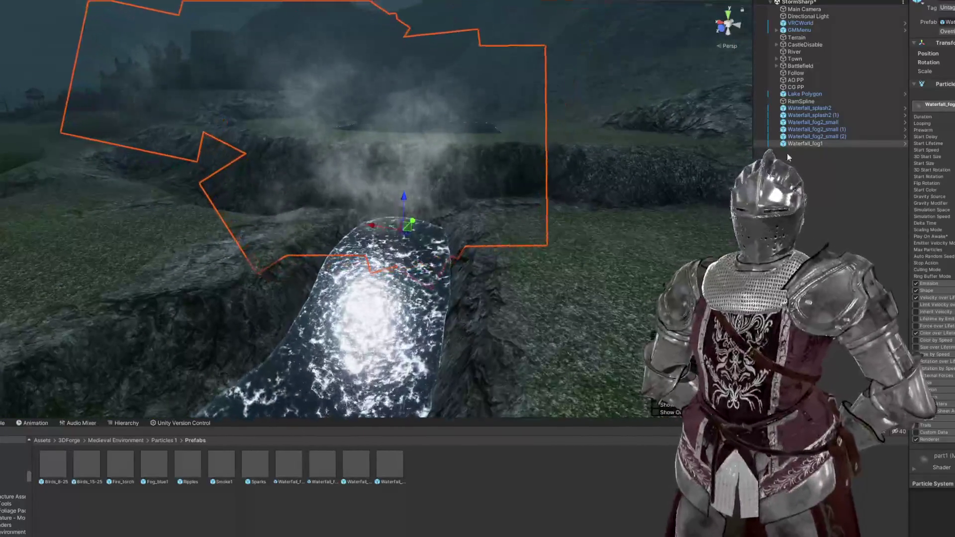
scroll(416, 217, "down", 3)
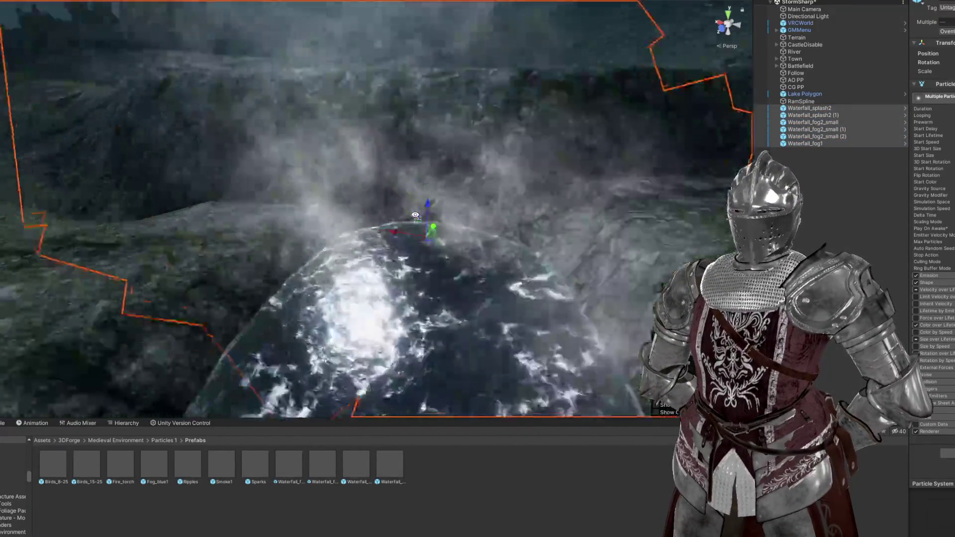
mouse_move(415, 214)
left_mouse_down()
mouse_move(388, 192)
mouse_move(388, 219)
left_mouse_up()
left_click(285, 466)
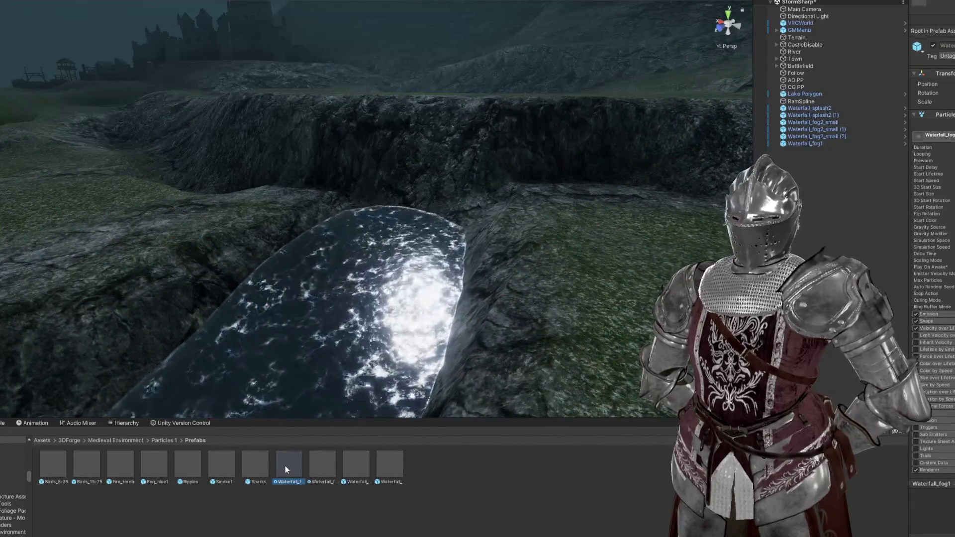
left_click(319, 472)
left_click(291, 466)
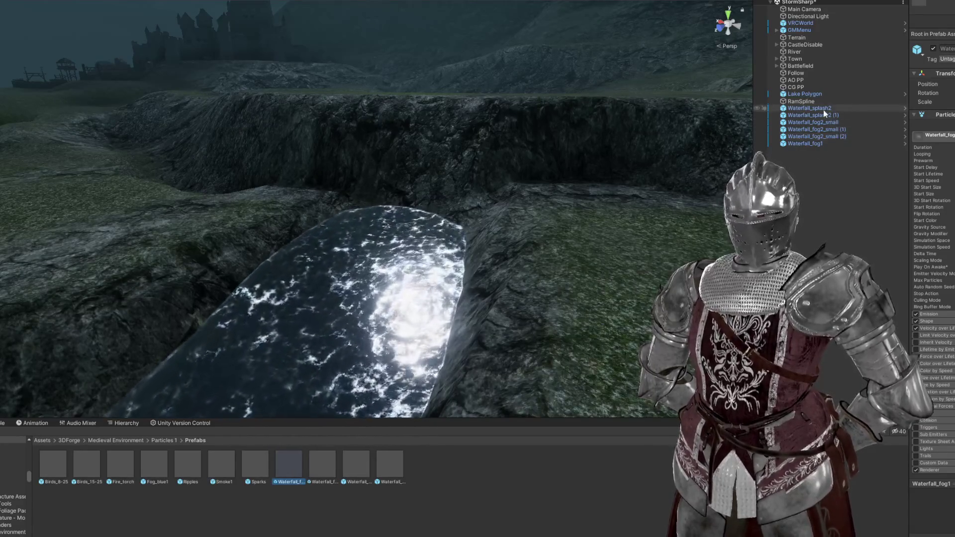
Step: Select Waterfall_splash2 and search the Project assets for 'fall'
left_click(816, 108)
mouse_move(489, 201)
left_mouse_down()
mouse_move(305, 166)
mouse_move(370, 186)
mouse_move(393, 235)
mouse_move(298, 378)
mouse_move(379, 308)
left_mouse_up()
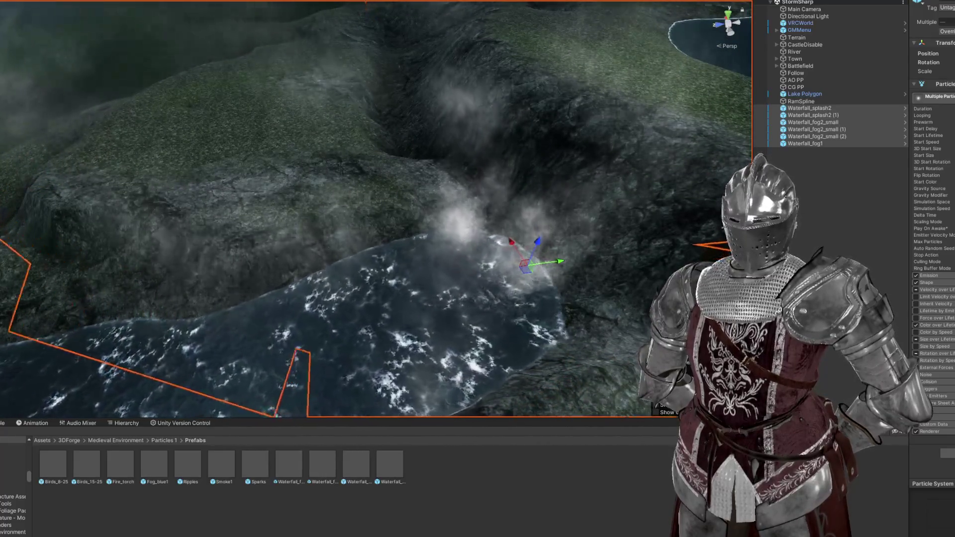
type("fall")
mouse_move(379, 308)
left_mouse_down()
mouse_move(438, 249)
mouse_move(493, 264)
left_mouse_up()
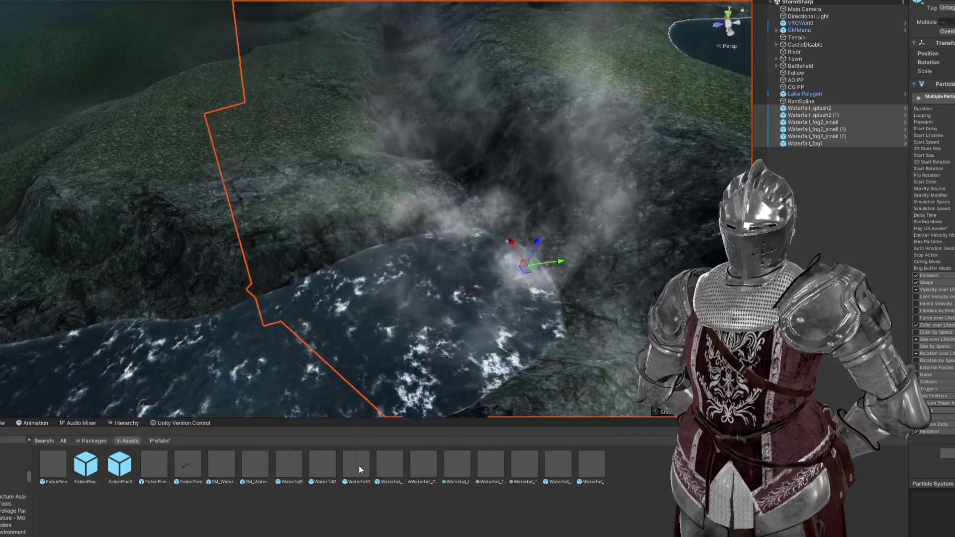
left_click(259, 463)
Step: Select the RamSpline river object and view the winding river toward the lake
left_click(230, 464)
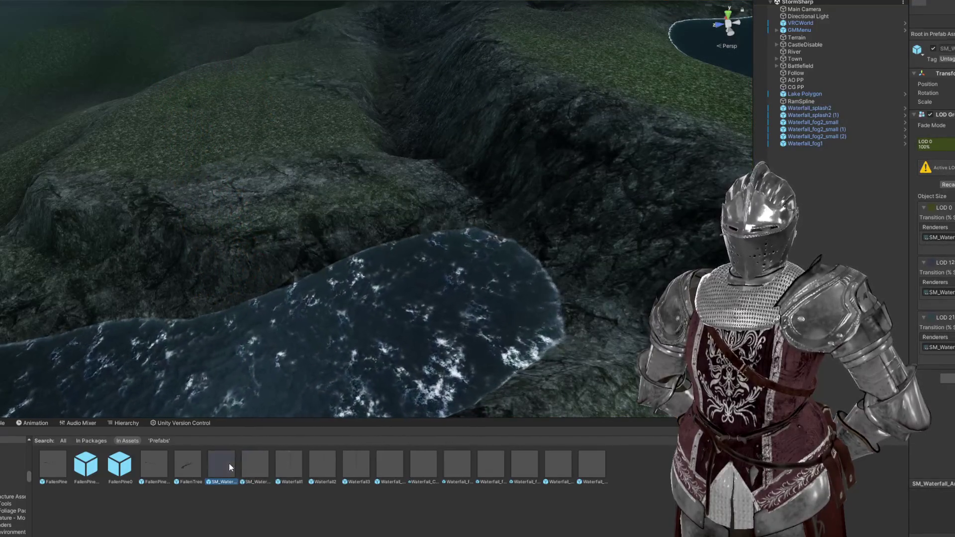
left_click_drag(289, 393, 348, 352)
left_click(348, 349)
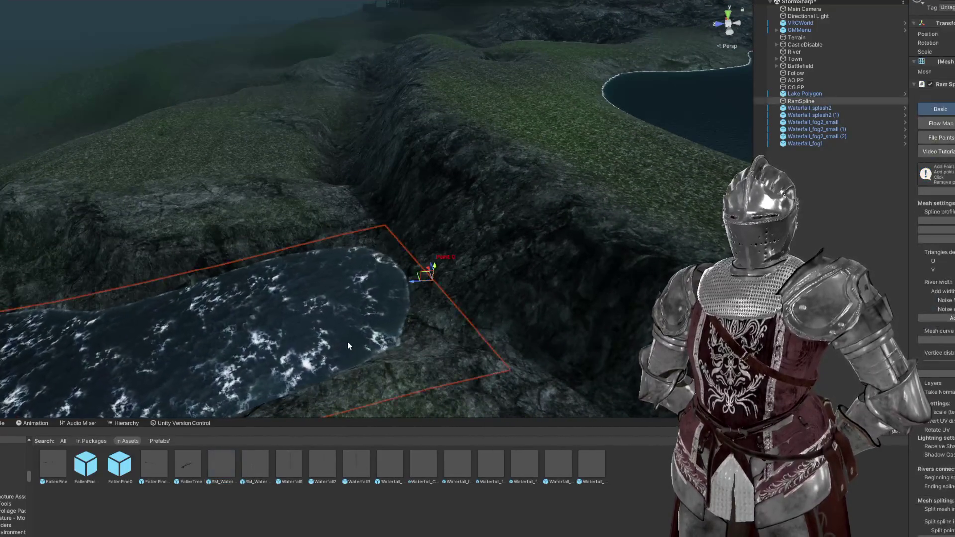
left_click_drag(438, 280, 646, 151)
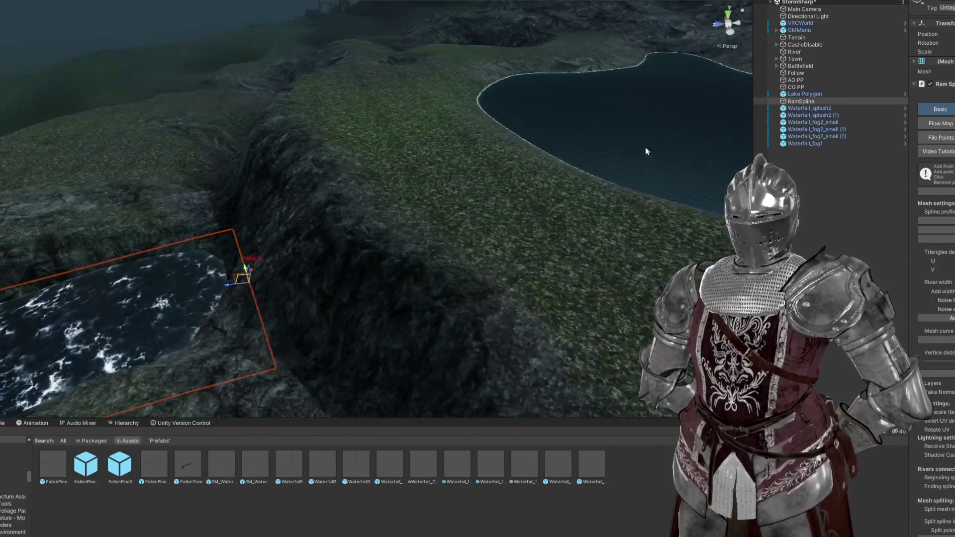
mouse_move(641, 115)
left_mouse_down()
mouse_move(607, 156)
mouse_move(631, 160)
mouse_move(464, 61)
mouse_move(463, 154)
mouse_move(436, 171)
left_mouse_up()
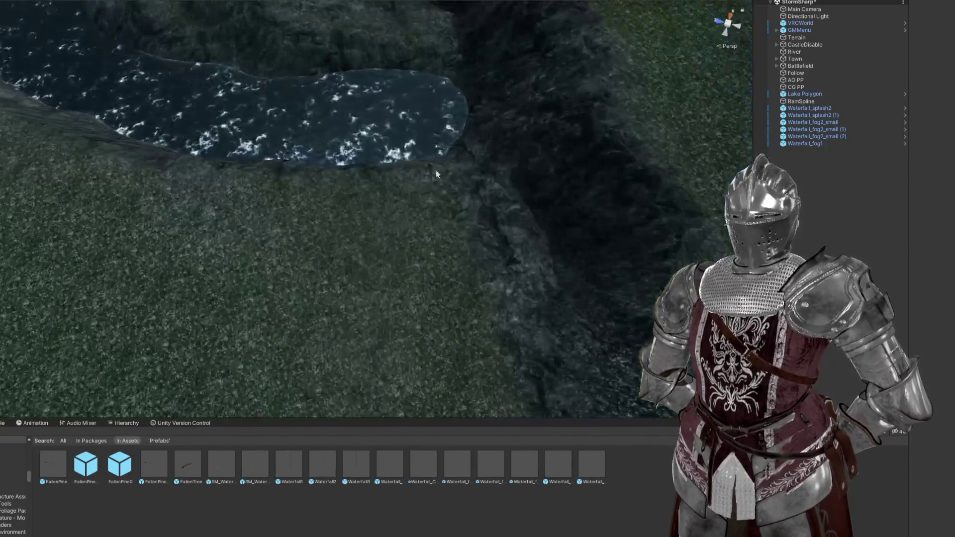
left_click(409, 133)
left_click_drag(409, 133, 570, 142)
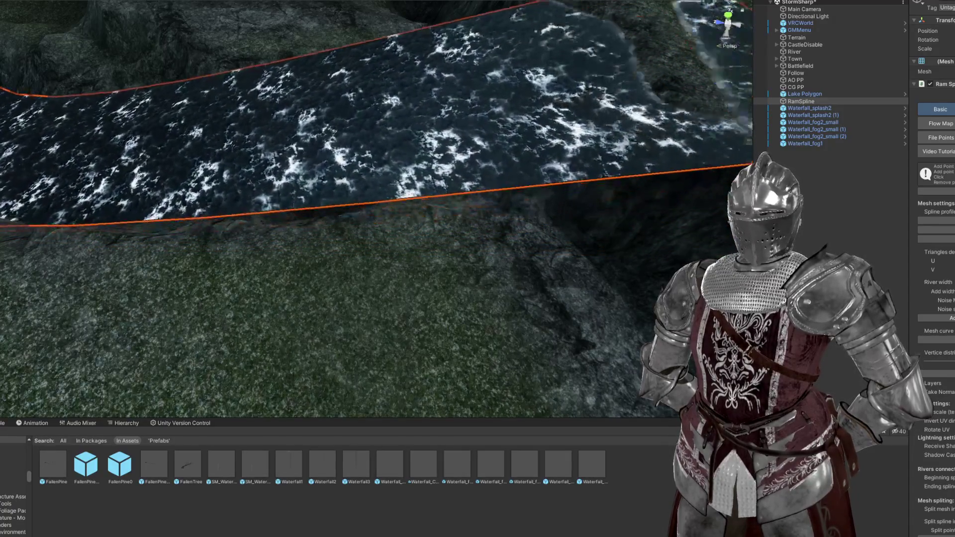
mouse_move(349, 164)
left_mouse_down()
mouse_move(333, 158)
mouse_move(297, 177)
mouse_move(301, 221)
left_mouse_up()
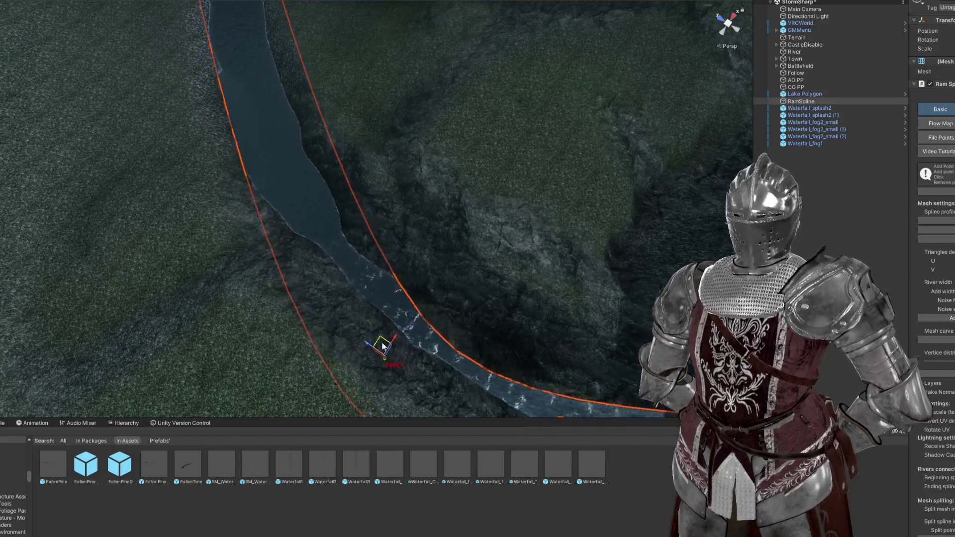
mouse_move(383, 342)
left_mouse_down()
mouse_move(468, 356)
mouse_move(639, 222)
mouse_move(387, 189)
mouse_move(418, 171)
mouse_move(393, 163)
left_mouse_up()
Step: Rotate and move the lower spline point so the river tips over the cliff edge
key("e")
key("w")
scroll(393, 164, "up", 5)
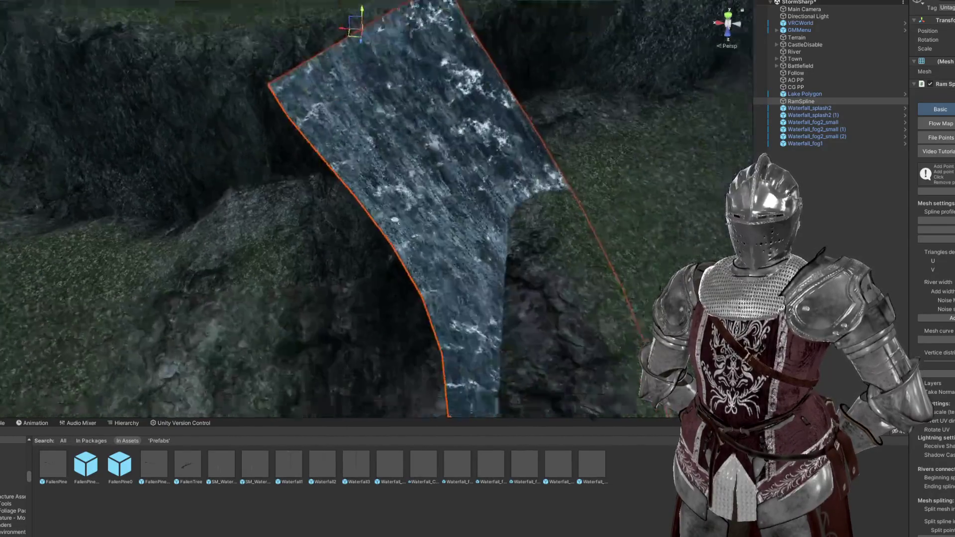
key("f")
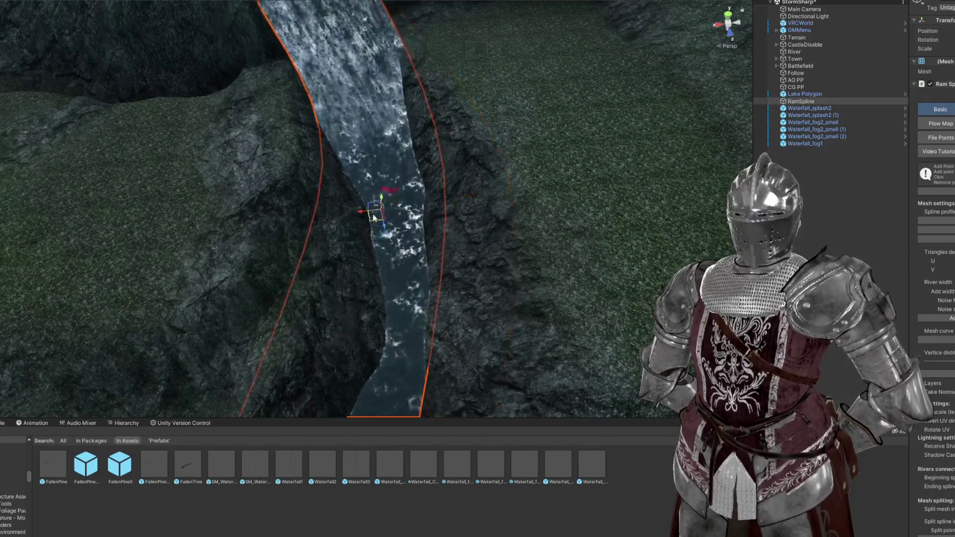
scroll(376, 219, "down", 4)
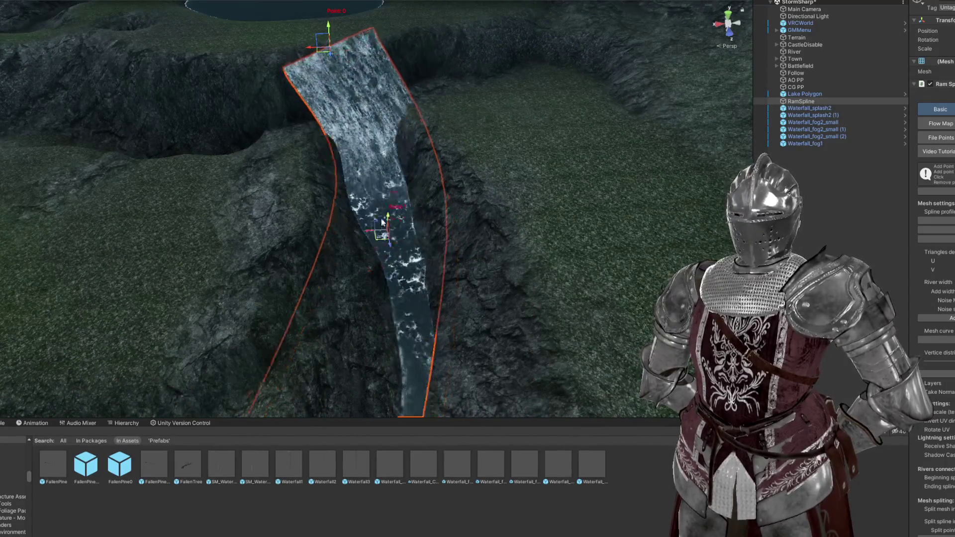
mouse_move(352, 228)
left_mouse_down()
mouse_move(377, 150)
mouse_move(393, 144)
left_mouse_up()
key("e")
mouse_move(402, 142)
left_mouse_down()
mouse_move(408, 99)
mouse_move(446, 71)
mouse_move(407, 95)
mouse_move(525, 139)
mouse_move(560, 170)
left_mouse_up()
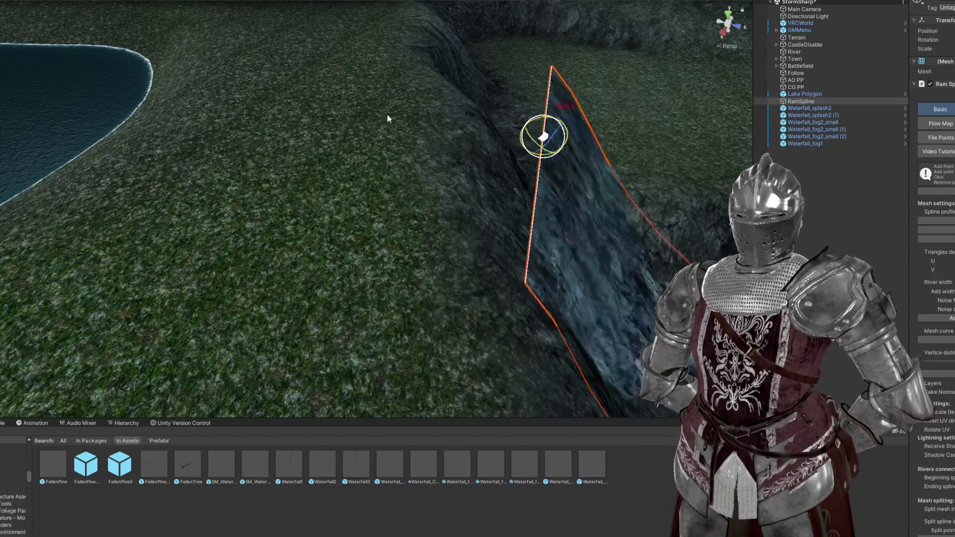
Step: Rotate the waterfall's spline point to tilt the water sheet down the gorge wall
left_click_drag(380, 138, 465, 156)
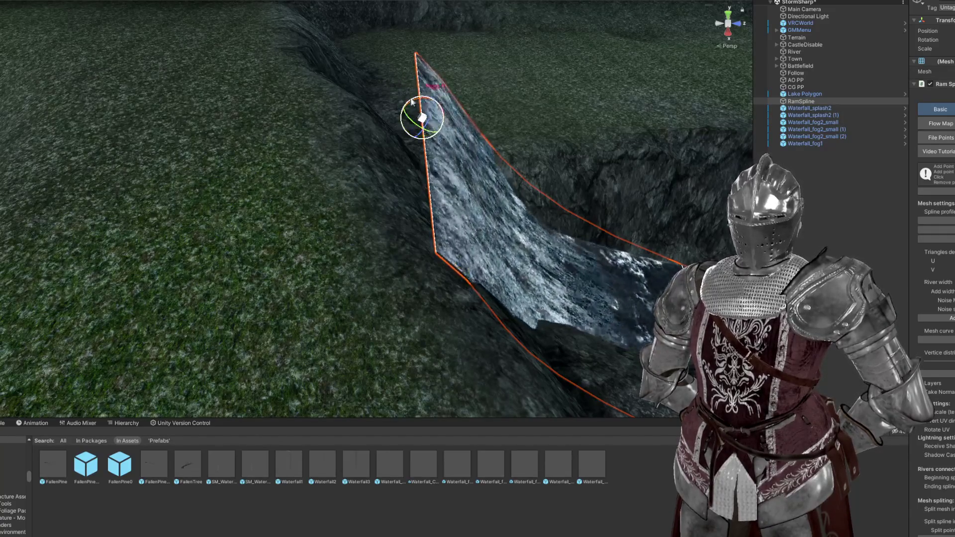
mouse_move(418, 125)
left_mouse_down()
mouse_move(435, 129)
mouse_move(380, 146)
mouse_move(372, 164)
mouse_move(531, 187)
mouse_move(536, 142)
left_mouse_up()
left_click_drag(548, 76, 579, 159)
mouse_move(474, 198)
left_mouse_down()
mouse_move(529, 262)
mouse_move(518, 249)
left_mouse_up()
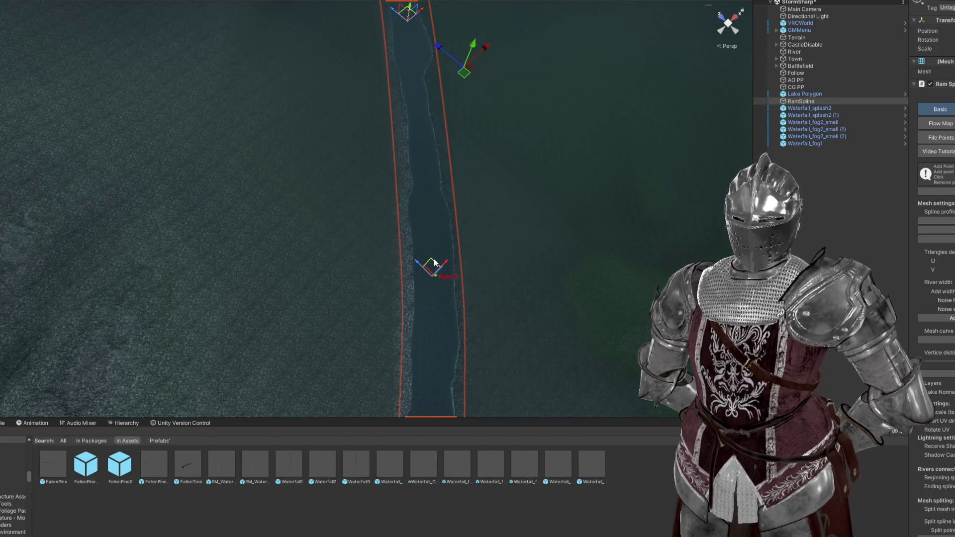
left_click_drag(434, 263, 445, 214)
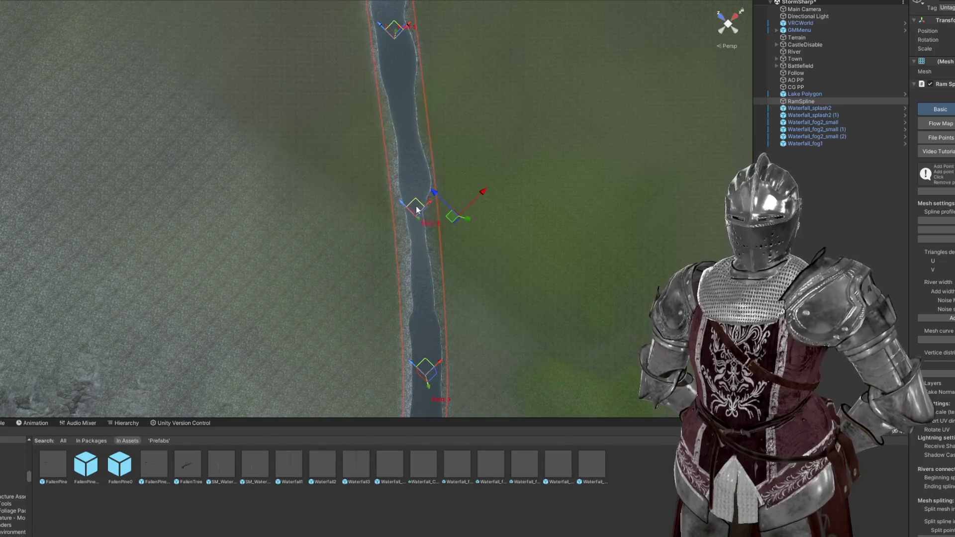
mouse_move(416, 211)
left_mouse_down()
mouse_move(411, 177)
mouse_move(411, 202)
mouse_move(392, 166)
left_mouse_up()
key("f")
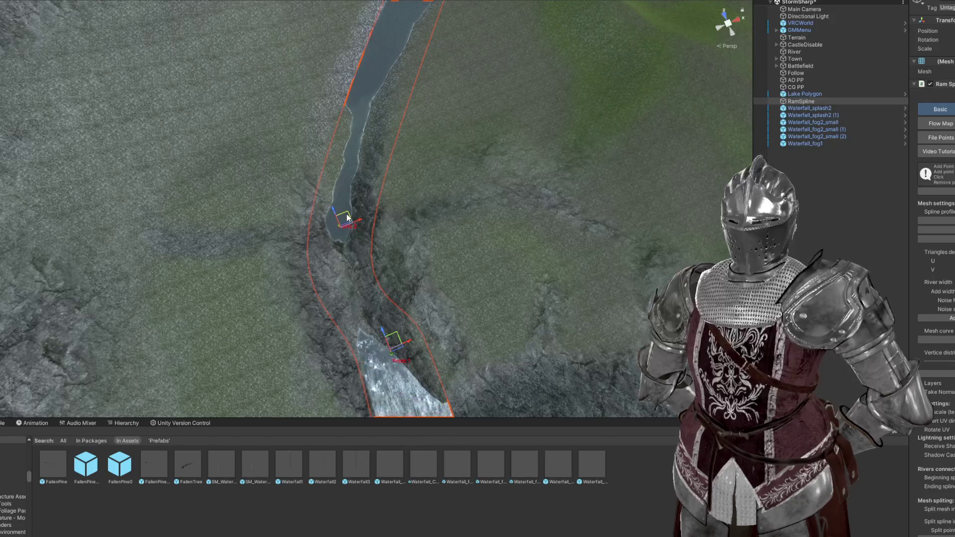
scroll(341, 204, "down", 3)
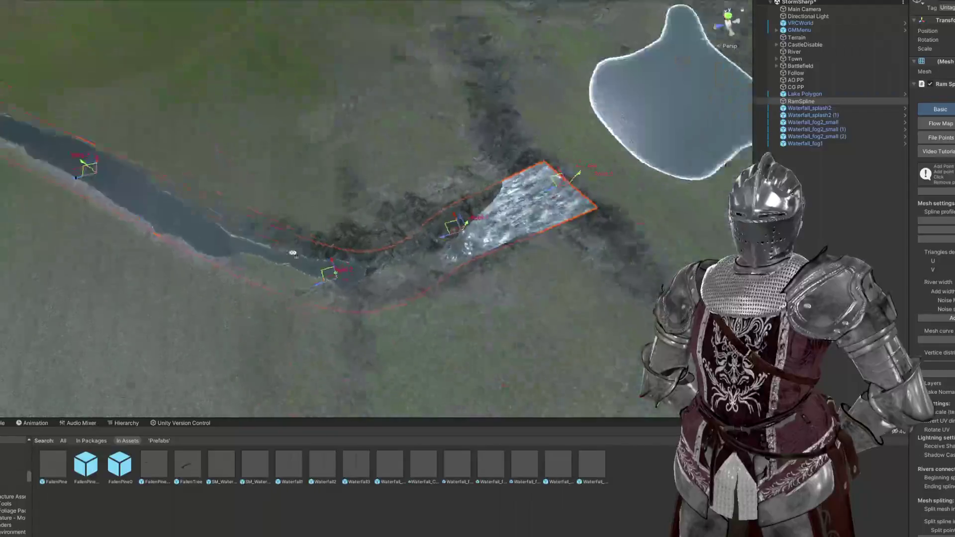
Step: Move the top spline point so the waterfall sheet hangs toward the pond below
mouse_move(322, 214)
left_mouse_down()
mouse_move(349, 219)
mouse_move(294, 204)
mouse_move(380, 183)
mouse_move(417, 219)
left_mouse_up()
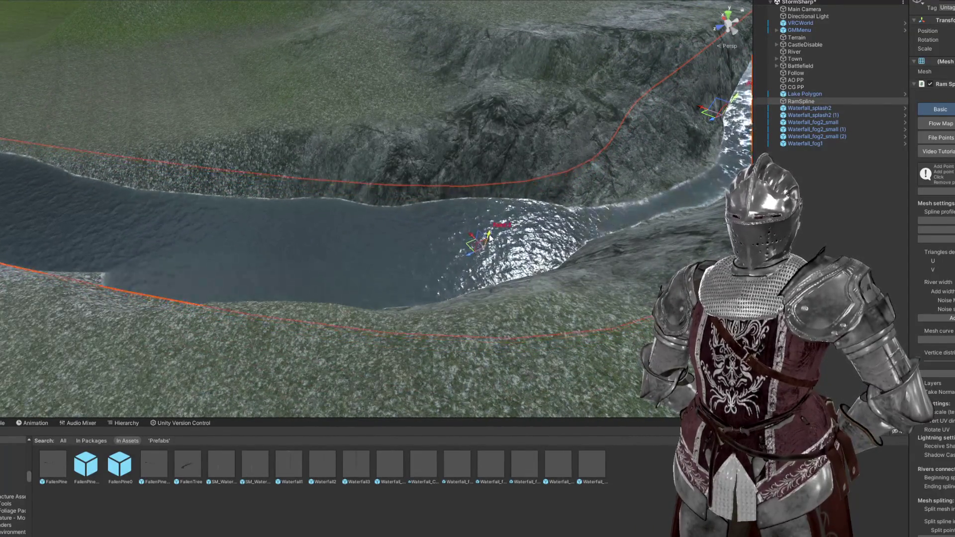
mouse_move(489, 238)
left_mouse_down()
mouse_move(382, 213)
mouse_move(524, 218)
mouse_move(343, 223)
mouse_move(340, 239)
left_mouse_up()
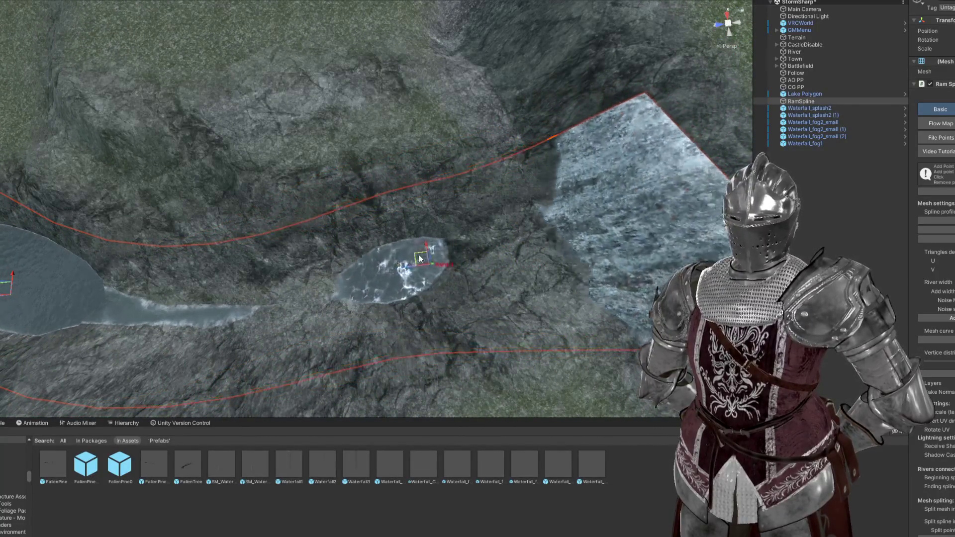
mouse_move(420, 258)
left_mouse_down()
mouse_move(379, 152)
mouse_move(358, 155)
mouse_move(358, 169)
left_mouse_up()
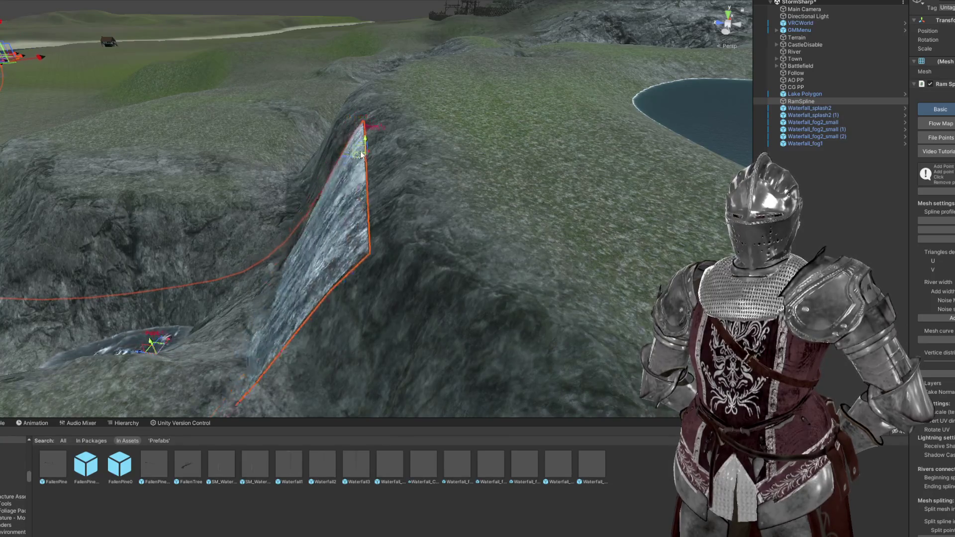
left_click_drag(362, 155, 422, 181)
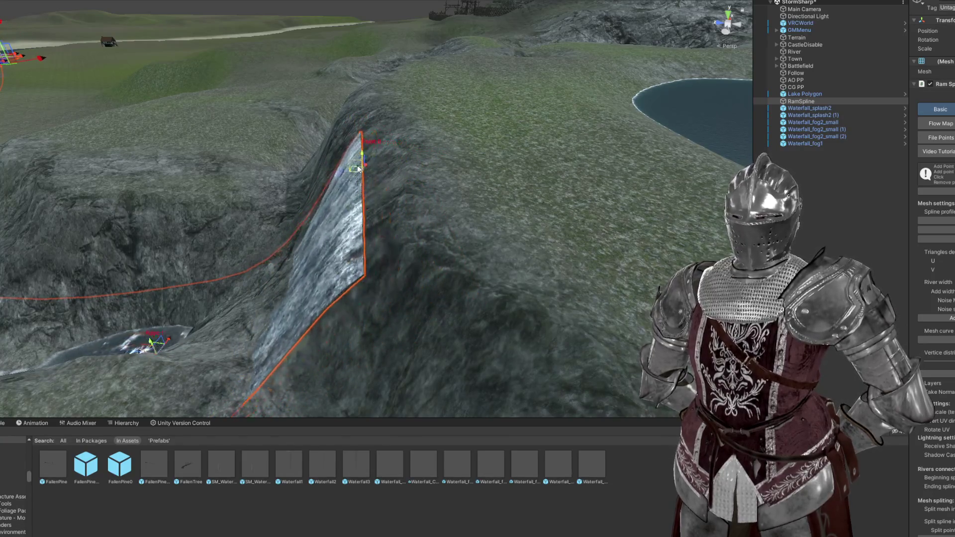
mouse_move(363, 166)
left_mouse_down()
mouse_move(421, 168)
mouse_move(480, 229)
left_mouse_up()
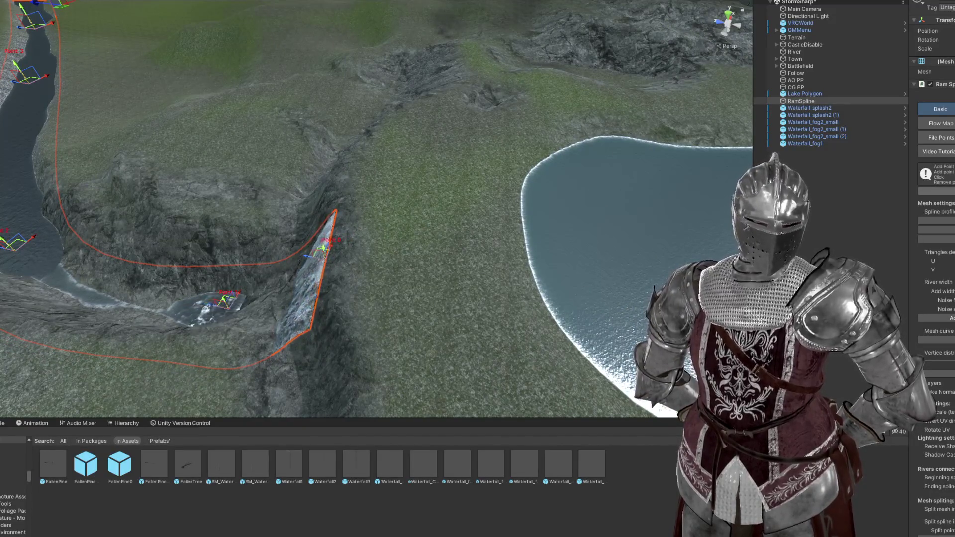
key("f")
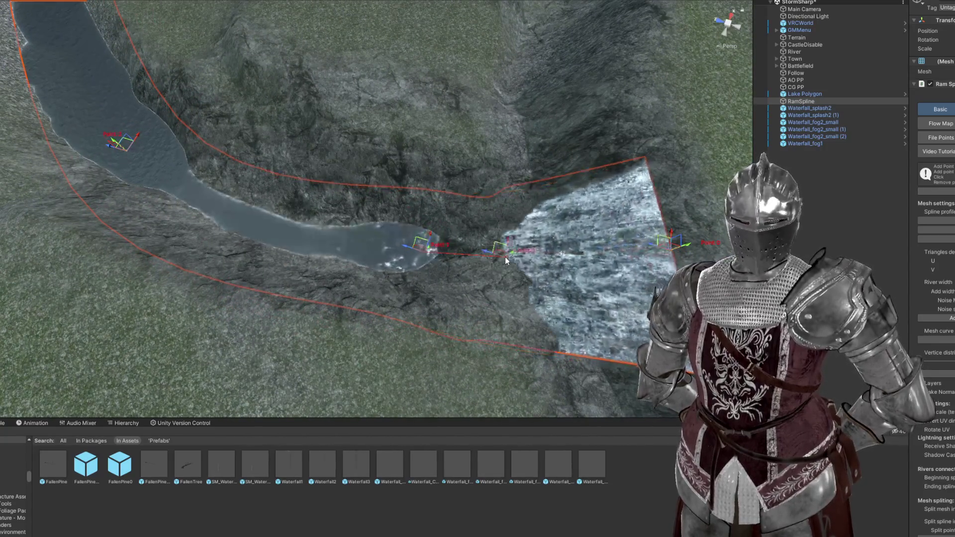
mouse_move(560, 259)
left_mouse_down()
mouse_move(424, 232)
mouse_move(594, 230)
left_mouse_up()
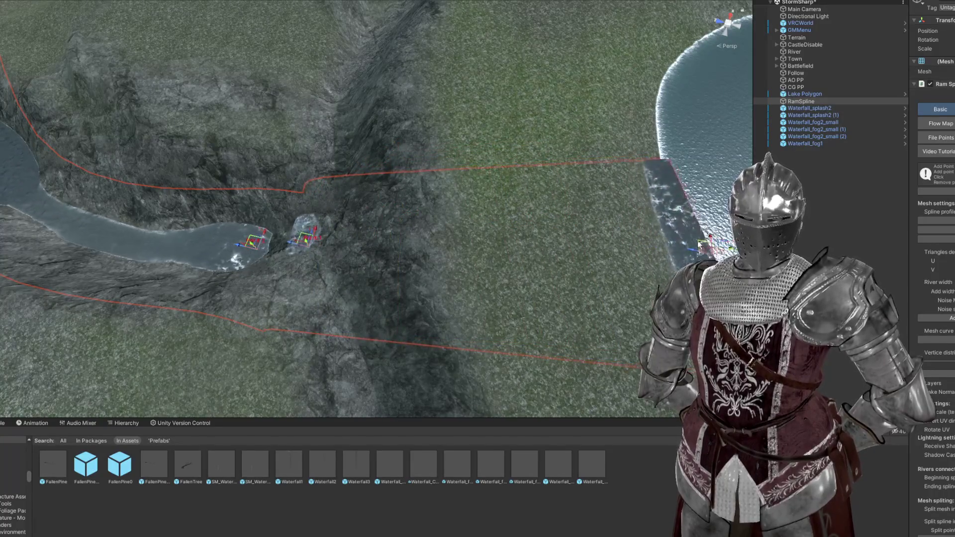
scroll(711, 234, "down", 5)
left_click_drag(711, 235, 626, 183)
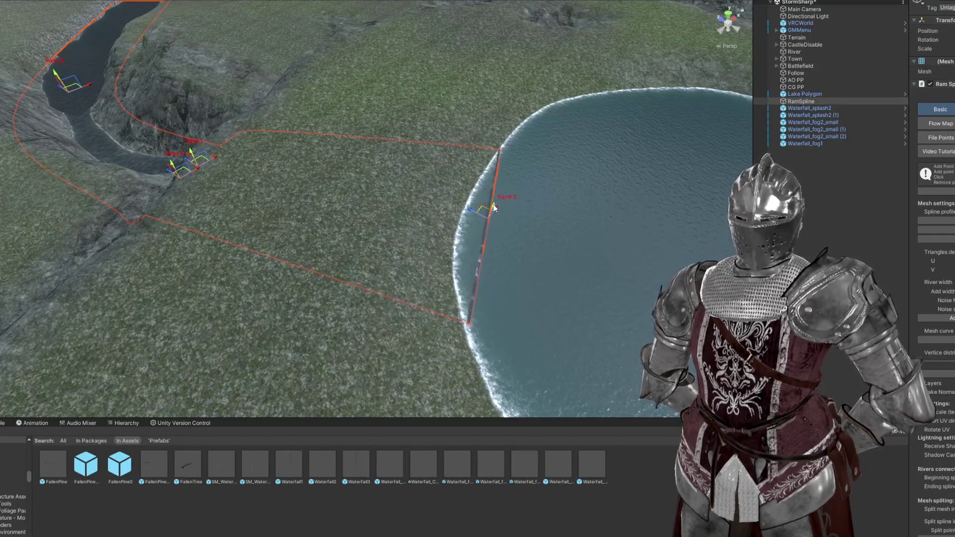
left_click_drag(487, 205, 496, 209)
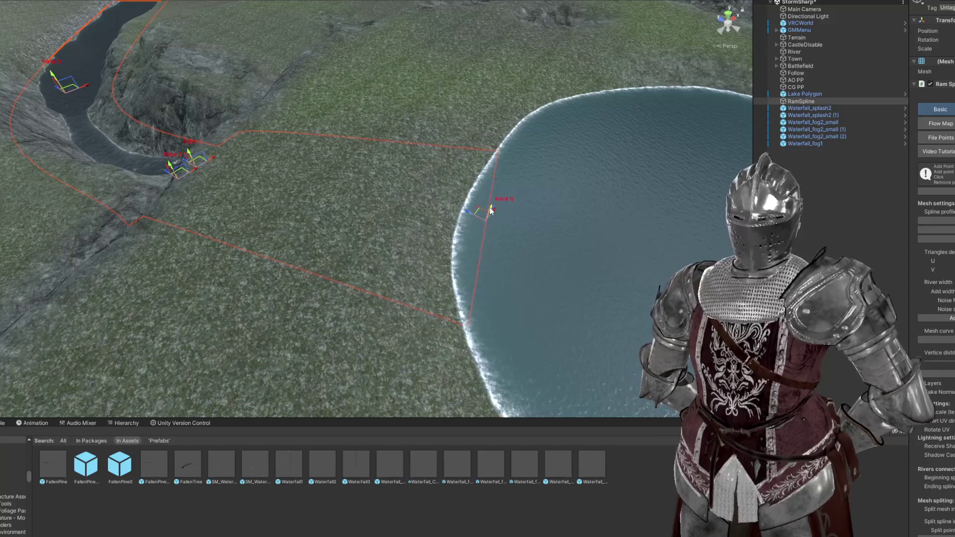
key("f")
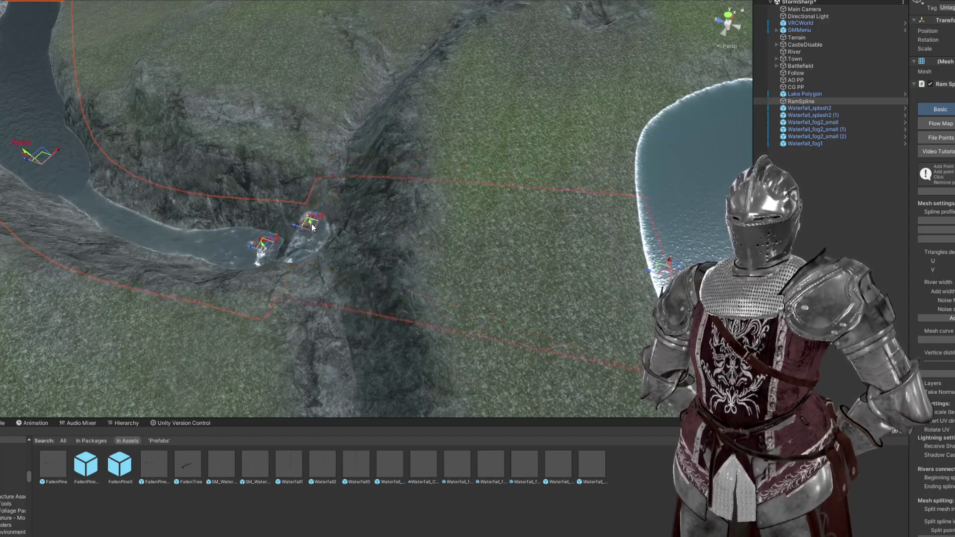
Step: Lower the waterfall spline point's top edge down against the cliff
left_click(312, 227)
key("f")
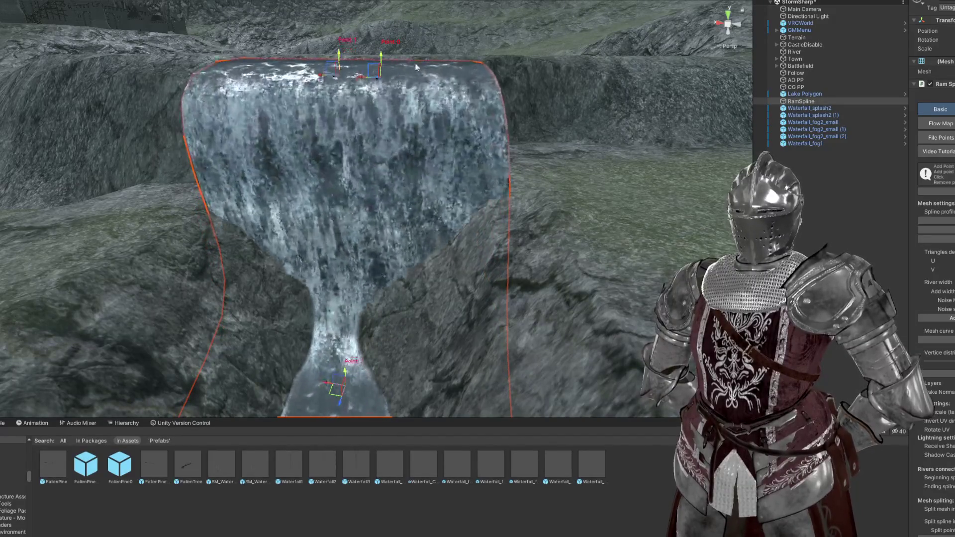
left_click_drag(409, 150, 409, 112)
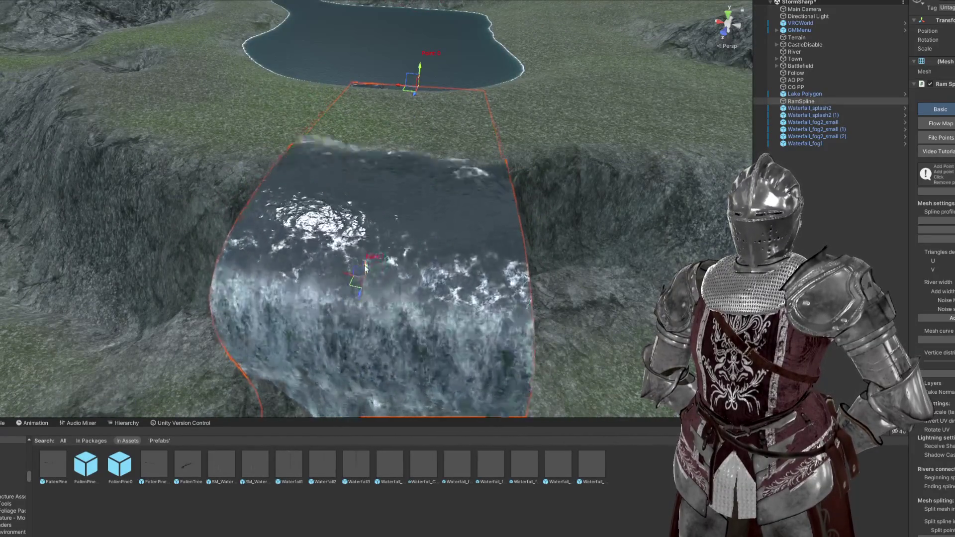
left_click_drag(366, 268, 366, 284)
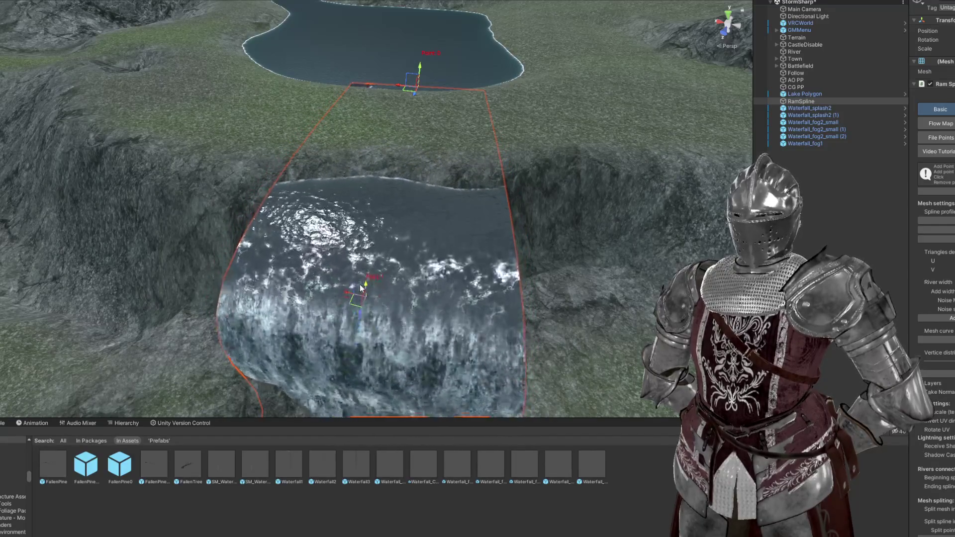
Step: Pull the lower river point left into a wide pool and select Waterfall_splash2
mouse_move(422, 70)
left_mouse_down()
mouse_move(400, 118)
mouse_move(294, 239)
mouse_move(393, 229)
mouse_move(383, 222)
mouse_move(357, 235)
mouse_move(576, 60)
left_mouse_up()
mouse_move(426, 86)
left_mouse_down()
mouse_move(448, 58)
mouse_move(387, 121)
mouse_move(395, 171)
mouse_move(383, 195)
mouse_move(393, 213)
mouse_move(388, 187)
left_mouse_up()
mouse_move(499, 189)
left_mouse_down()
mouse_move(429, 224)
mouse_move(199, 207)
mouse_move(67, 177)
mouse_move(499, 217)
mouse_move(347, 203)
left_mouse_up()
scroll(347, 203, "up", 5)
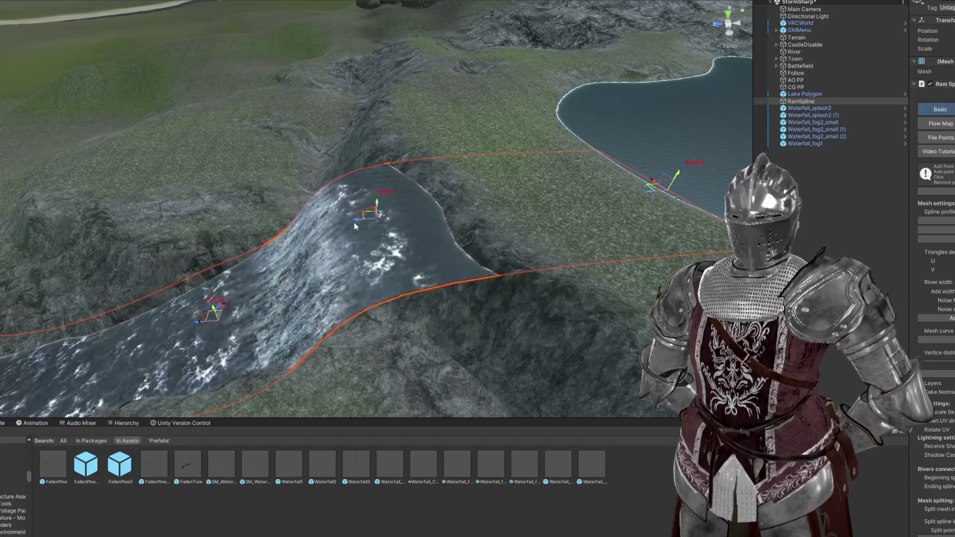
mouse_move(404, 225)
left_mouse_down()
mouse_move(252, 212)
mouse_move(314, 197)
mouse_move(477, 196)
mouse_move(280, 199)
left_mouse_up()
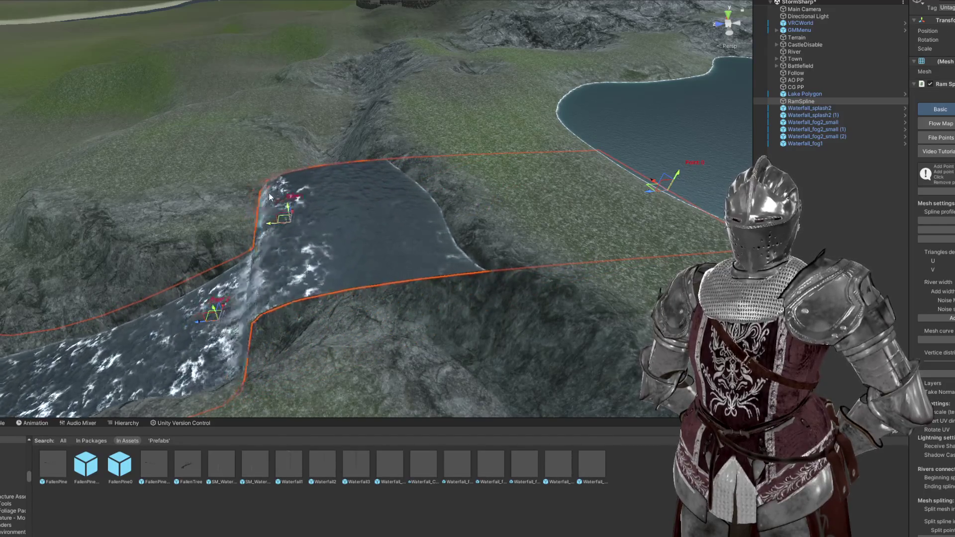
left_click(816, 107)
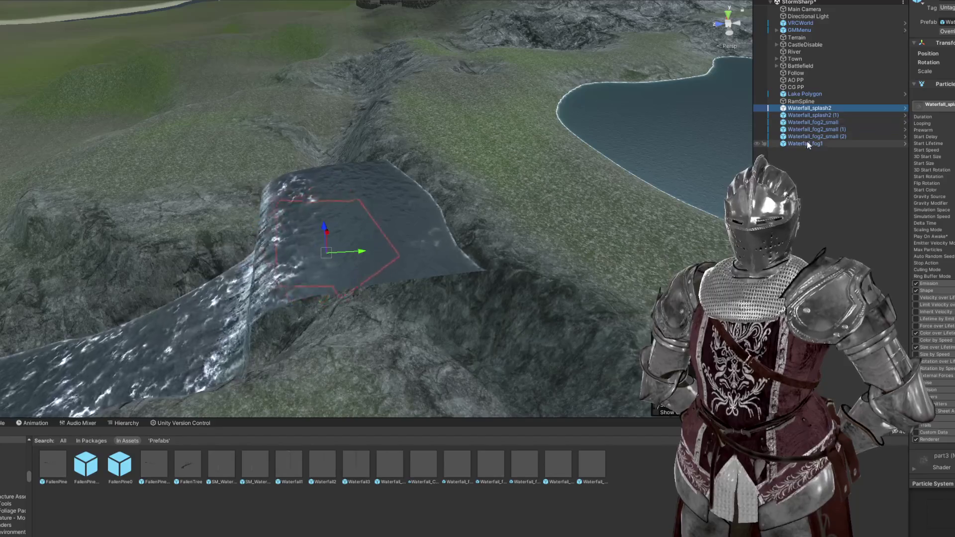
Step: Frame the six Waterfall particle effects, then shift a RamSpline point and water edge right
left_click(807, 144, "shift")
key("f")
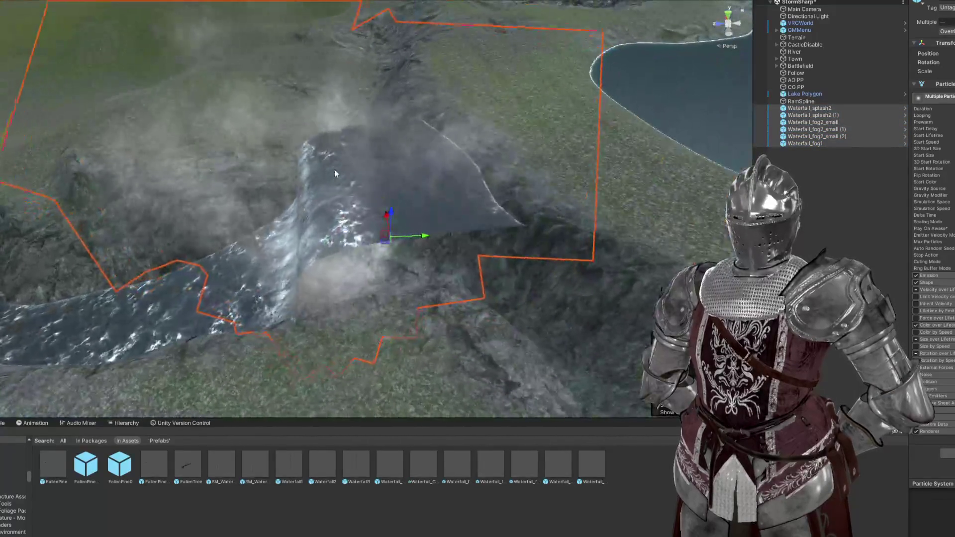
double_click(804, 100)
mouse_move(371, 162)
left_mouse_down()
mouse_move(399, 258)
mouse_move(387, 255)
mouse_move(486, 251)
left_mouse_up()
mouse_move(301, 261)
left_mouse_down()
mouse_move(420, 262)
mouse_move(381, 261)
mouse_move(509, 129)
mouse_move(390, 158)
left_mouse_up()
left_click_drag(400, 158, 420, 161)
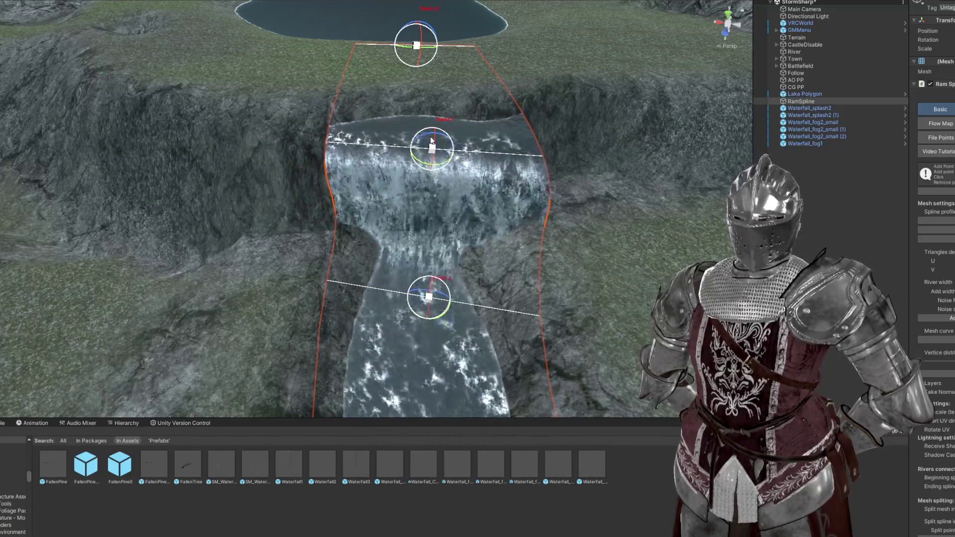
left_click_drag(428, 144, 515, 105)
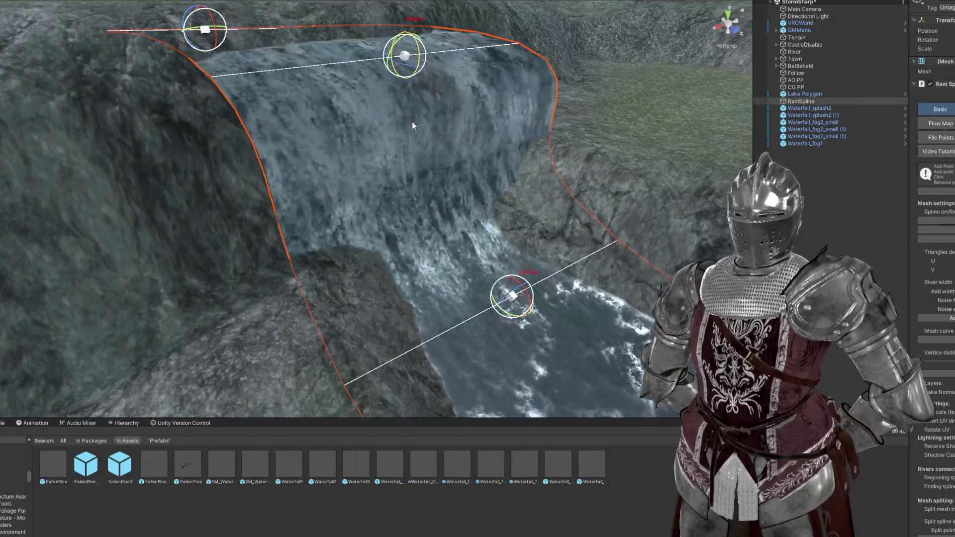
mouse_move(424, 78)
left_mouse_down()
mouse_move(375, 81)
mouse_move(373, 105)
mouse_move(298, 80)
mouse_move(275, 85)
mouse_move(565, 188)
left_mouse_up()
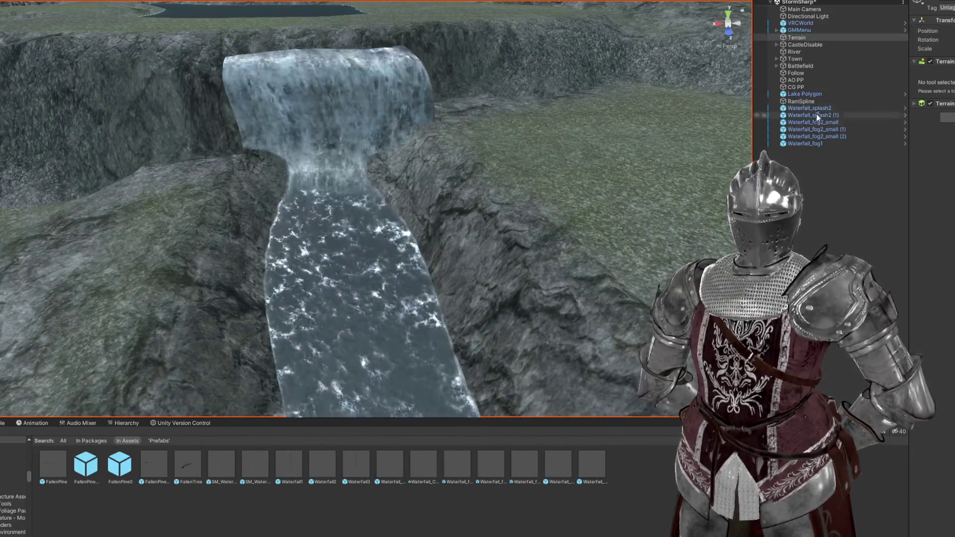
Step: Reselect and frame the six Waterfall splash and fog effects, viewing them from the side
left_click(804, 143, "shift")
key("f")
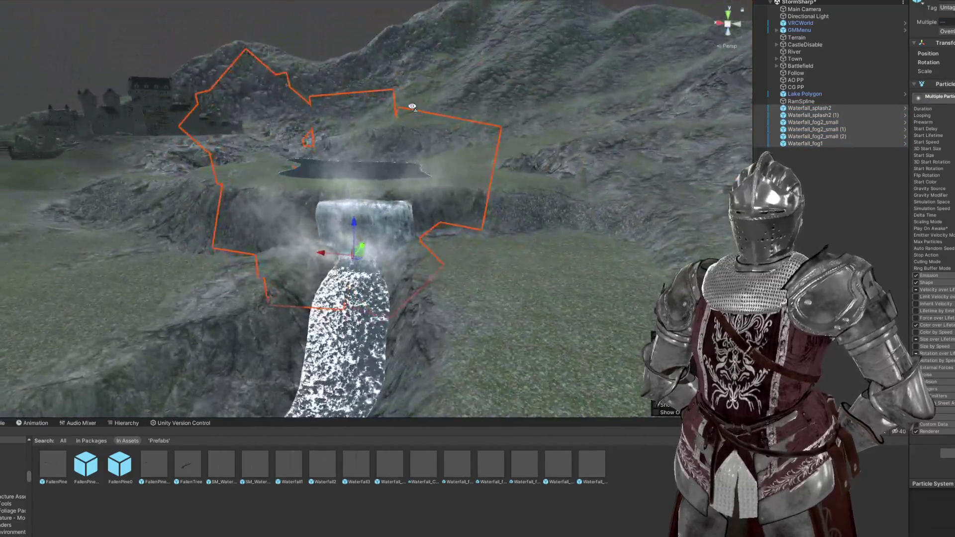
mouse_move(412, 106)
left_mouse_down()
mouse_move(396, 117)
mouse_move(212, 123)
mouse_move(398, 124)
left_mouse_up()
scroll(508, 125, "up", 5)
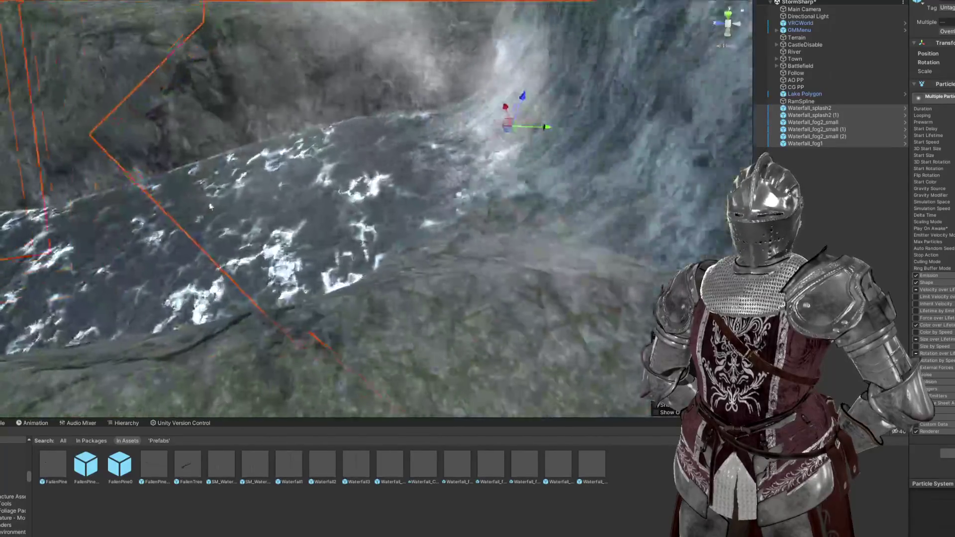
mouse_move(507, 125)
left_mouse_down()
mouse_move(500, 136)
mouse_move(514, 213)
left_mouse_up()
left_click(515, 217)
Step: Frame the RamSpline river and zoom around it for a steeper view of the waterfall
key("f")
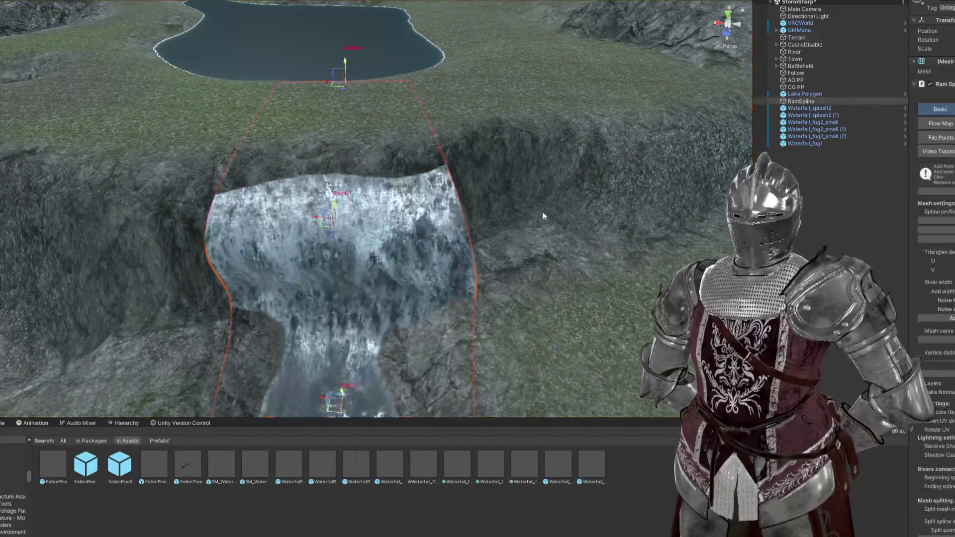
scroll(935, 269, "down", 5)
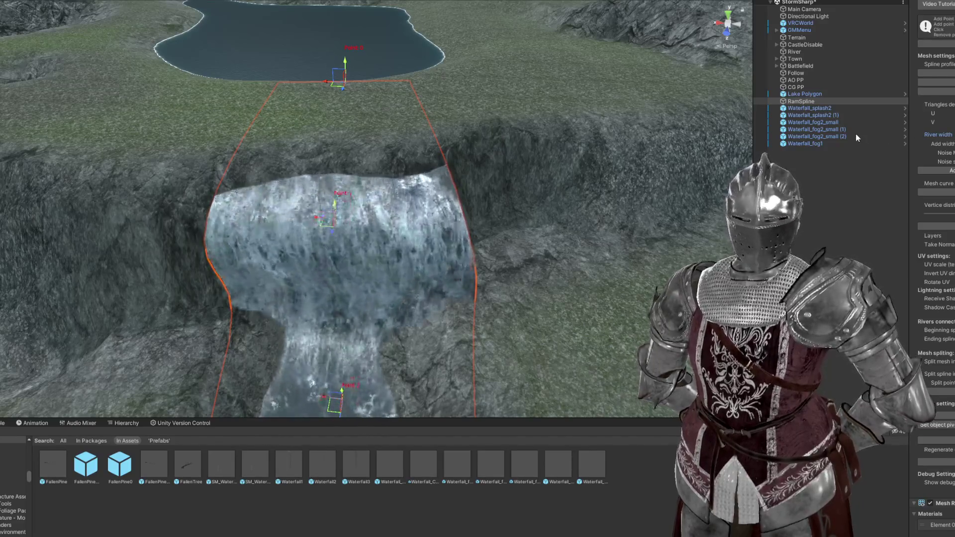
scroll(418, 201, "up", 2)
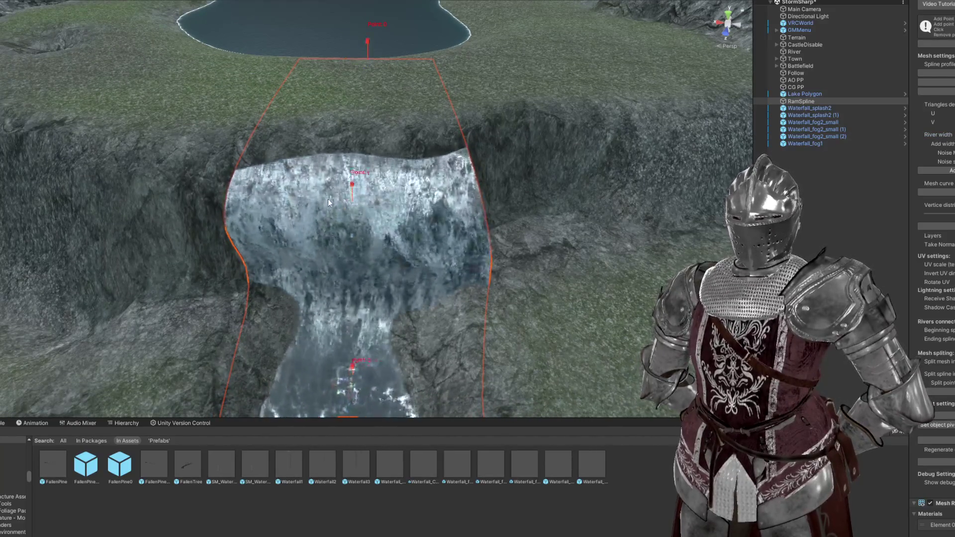
mouse_move(355, 198)
left_mouse_down()
mouse_move(388, 164)
mouse_move(452, 240)
left_mouse_up()
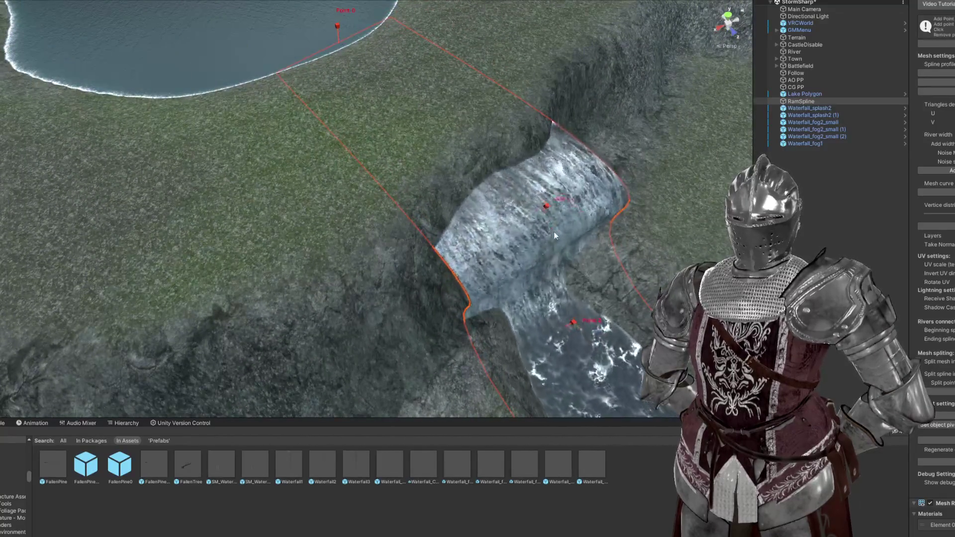
scroll(554, 232, "up", 6)
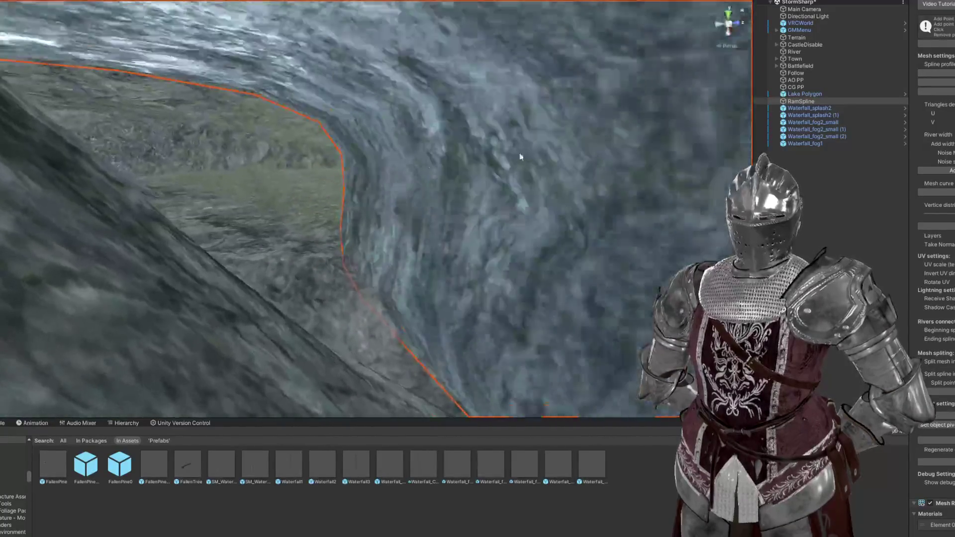
scroll(590, 195, "down", 10)
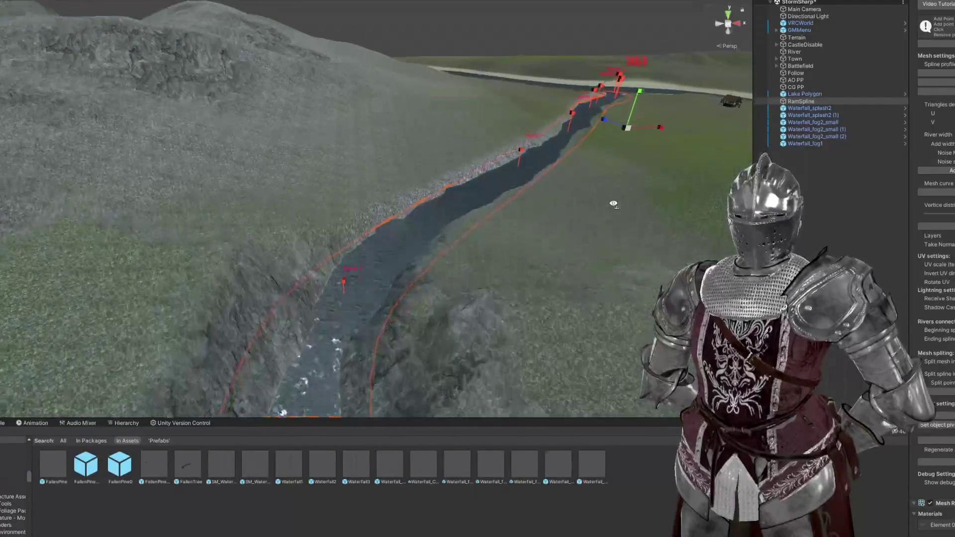
Step: View the waterfall from above and head-on, then select the Terrain and browse boulder prefabs
mouse_move(614, 204)
left_mouse_down()
mouse_move(533, 260)
mouse_move(375, 277)
mouse_move(287, 261)
mouse_move(259, 248)
mouse_move(269, 239)
left_mouse_up()
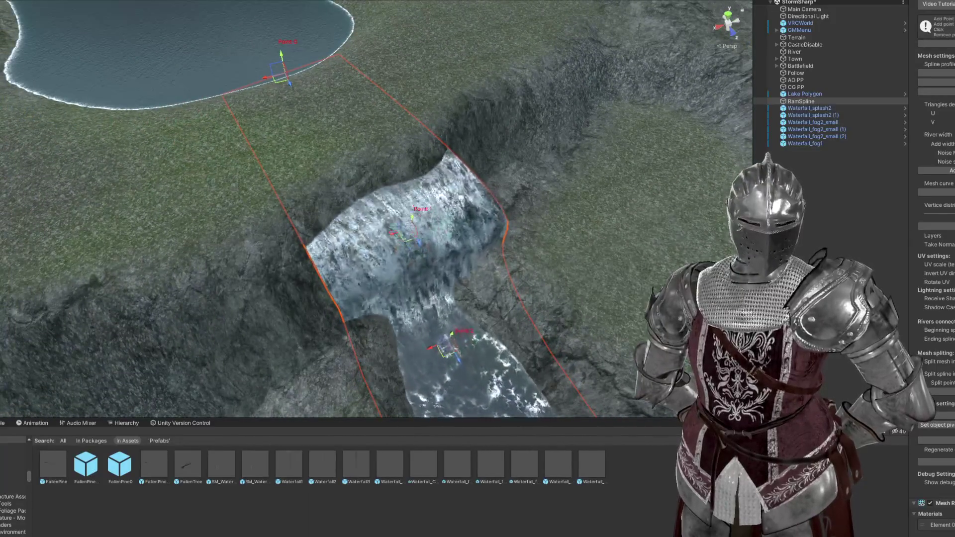
left_click_drag(572, 259, 362, 270)
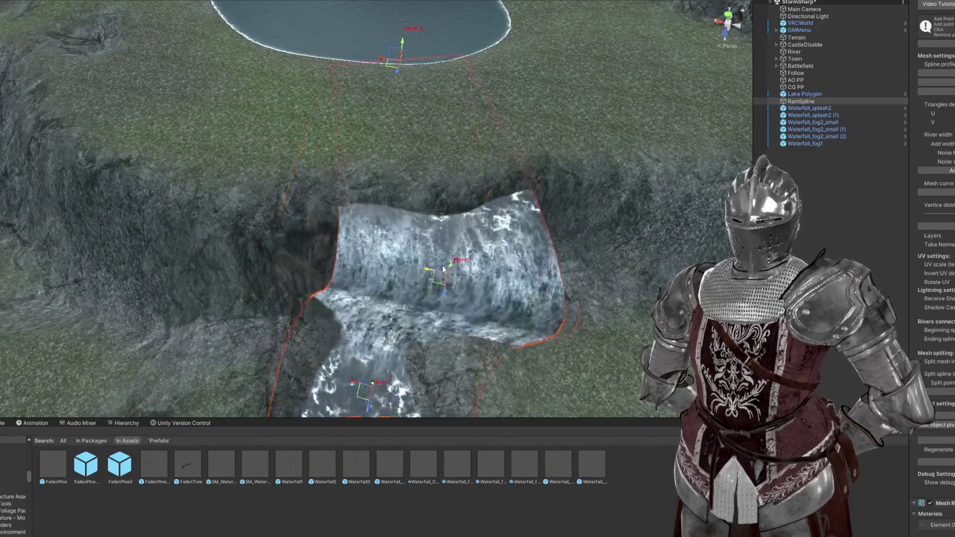
mouse_move(419, 276)
left_mouse_down()
mouse_move(434, 219)
mouse_move(552, 192)
mouse_move(505, 225)
left_mouse_up()
left_click(488, 204)
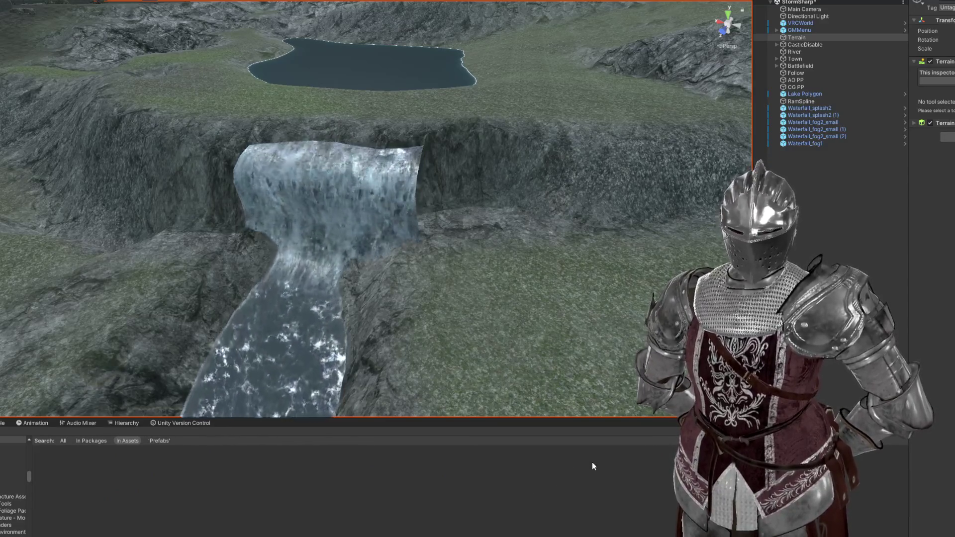
scroll(298, 379, "up", 3)
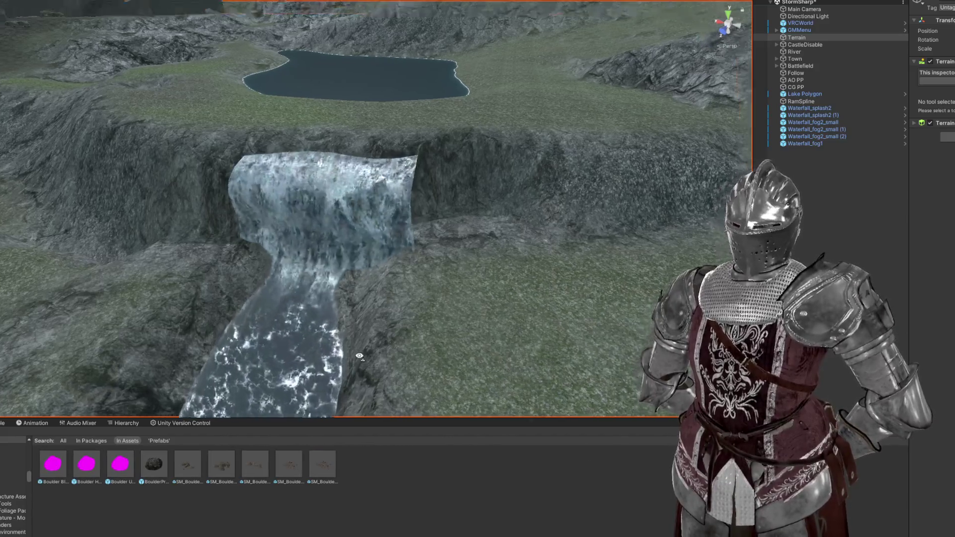
Step: Place a Rock1 boulder prefab beside the waterfall and scale it up much larger
left_click_drag(437, 294, 436, 291)
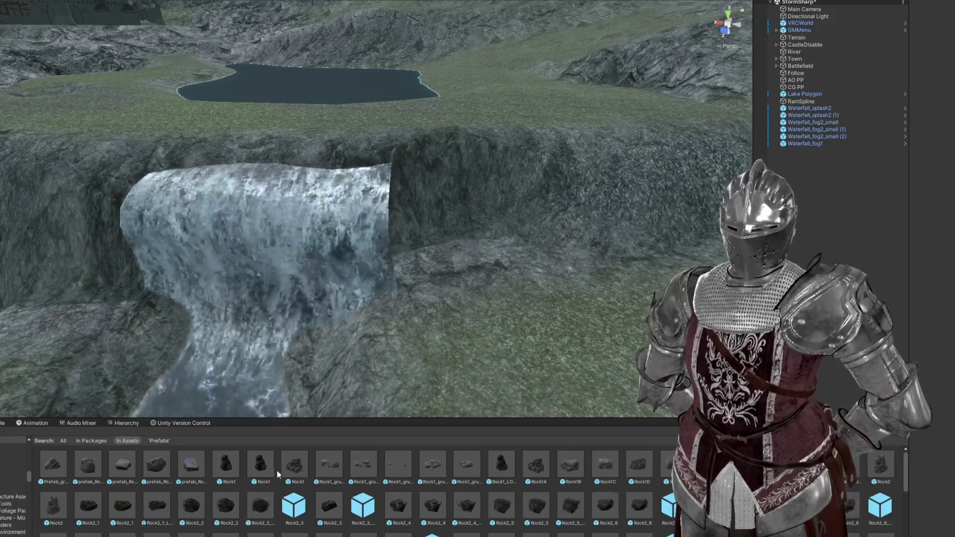
mouse_move(394, 380)
left_mouse_down()
mouse_move(426, 272)
mouse_move(411, 271)
left_mouse_up()
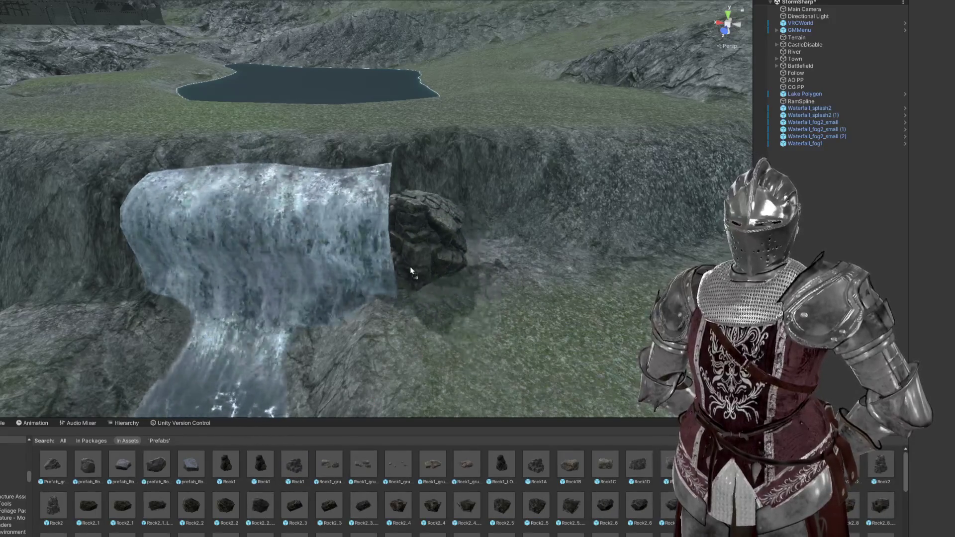
left_click_drag(432, 233, 491, 203)
scroll(409, 226, "up", 5)
mouse_move(409, 225)
left_mouse_down("alt")
mouse_move(414, 286)
mouse_move(421, 230)
mouse_move(401, 261)
mouse_move(412, 252)
mouse_move(432, 279)
mouse_move(385, 282)
mouse_move(411, 292)
mouse_move(401, 289)
left_mouse_up("alt")
Step: Rotate the rock and sink it into the cliff edge on the waterfall's left side
key("e")
key("w")
mouse_move(331, 313)
left_mouse_down("alt")
mouse_move(429, 269)
mouse_move(398, 241)
mouse_move(382, 294)
left_mouse_up("alt")
scroll(427, 262, "down", 3)
scroll(465, 252, "up", 5)
scroll(448, 249, "down", 8)
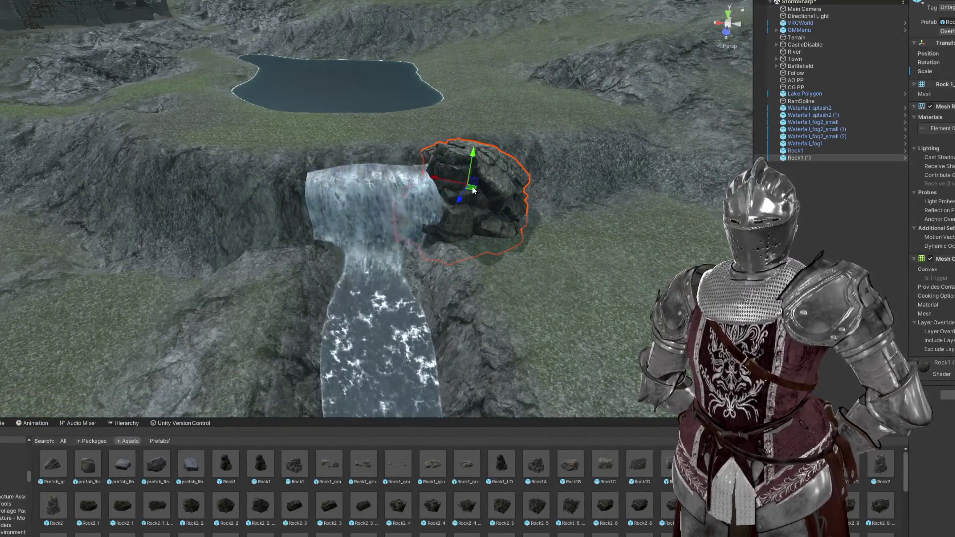
mouse_move(473, 191)
left_mouse_down()
mouse_move(271, 226)
mouse_move(274, 183)
mouse_move(292, 203)
mouse_move(242, 222)
mouse_move(139, 228)
left_mouse_up()
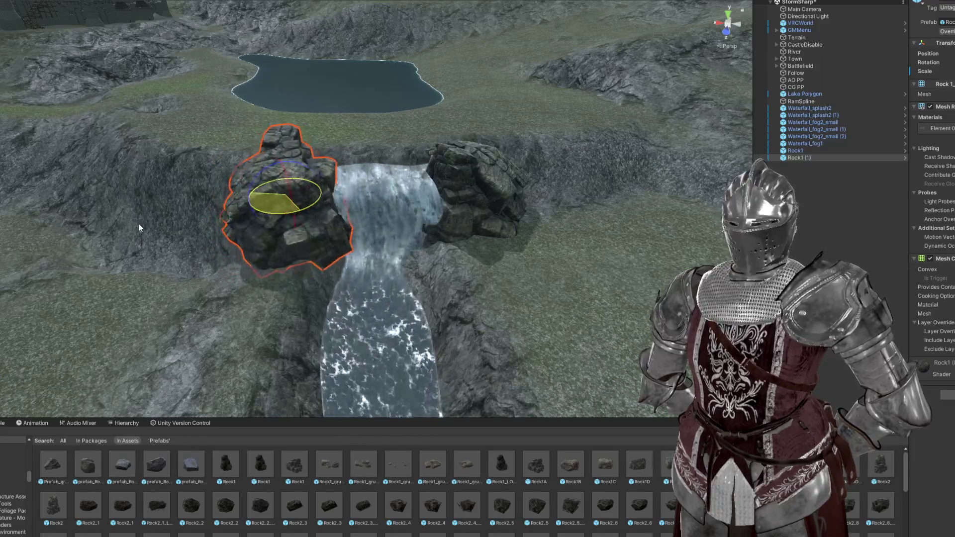
left_click_drag(284, 172, 267, 199)
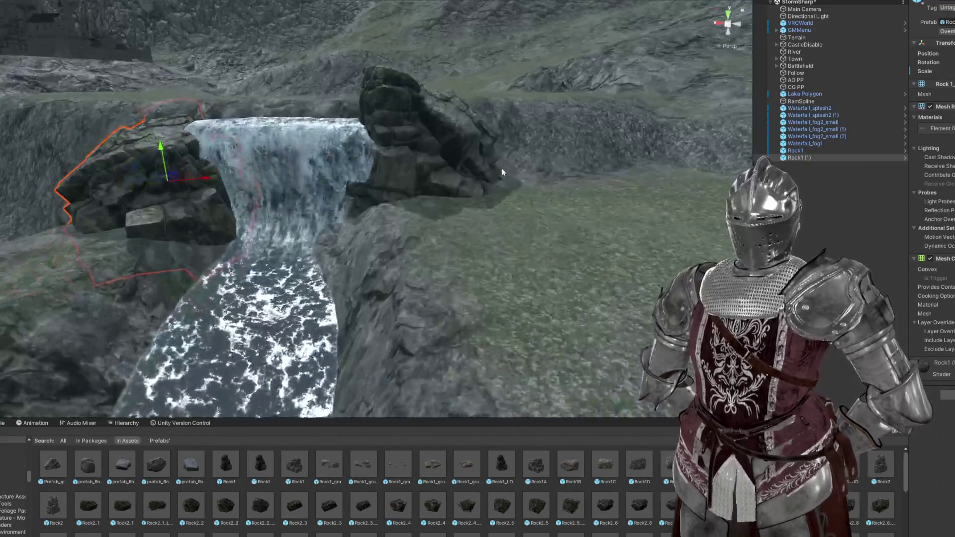
Step: Delete both test rocks and reselect the RamSpline river
left_click(451, 160)
left_click_drag(451, 160, 428, 201)
key("Delete")
left_click(235, 189)
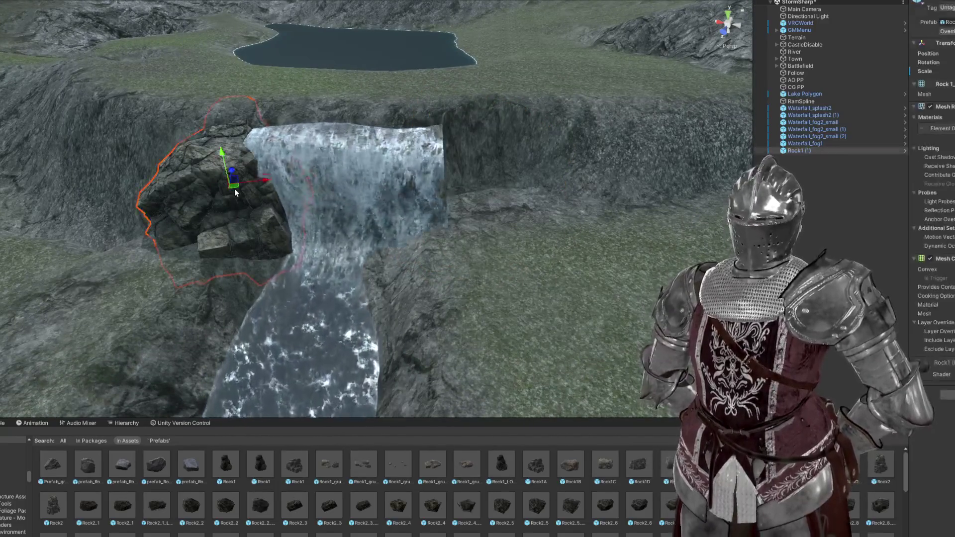
key("Delete")
left_click(379, 174)
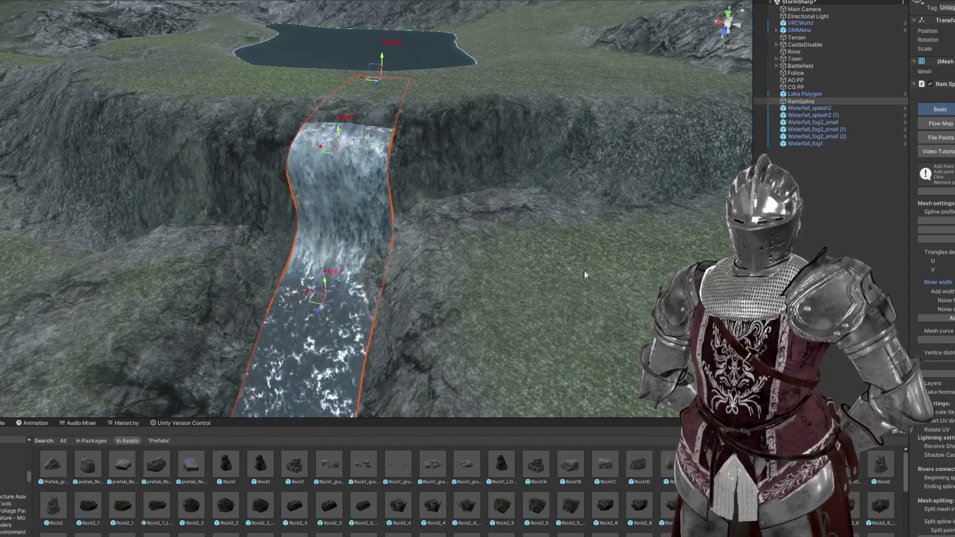
Step: Try twisting the waterfall's top spline point, restore it, and shift the lower point left
left_click_drag(551, 274, 482, 264)
key("f")
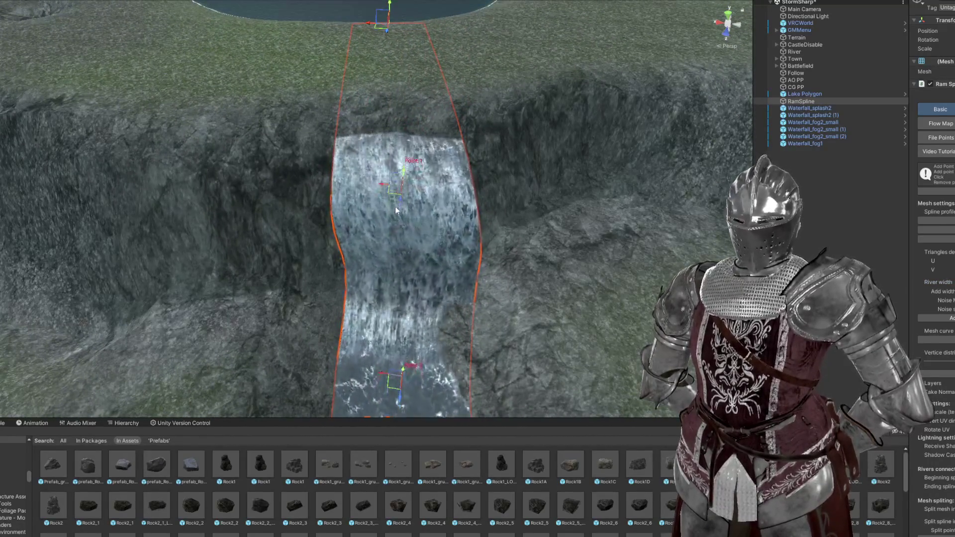
left_click_drag(402, 210, 393, 120)
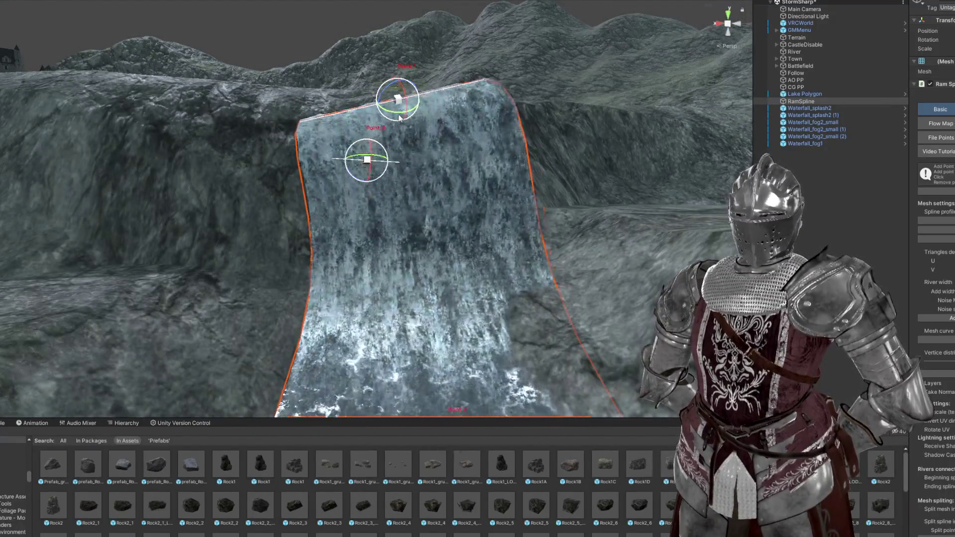
mouse_move(396, 117)
left_mouse_down()
mouse_move(419, 99)
mouse_move(407, 114)
mouse_move(393, 242)
left_mouse_up()
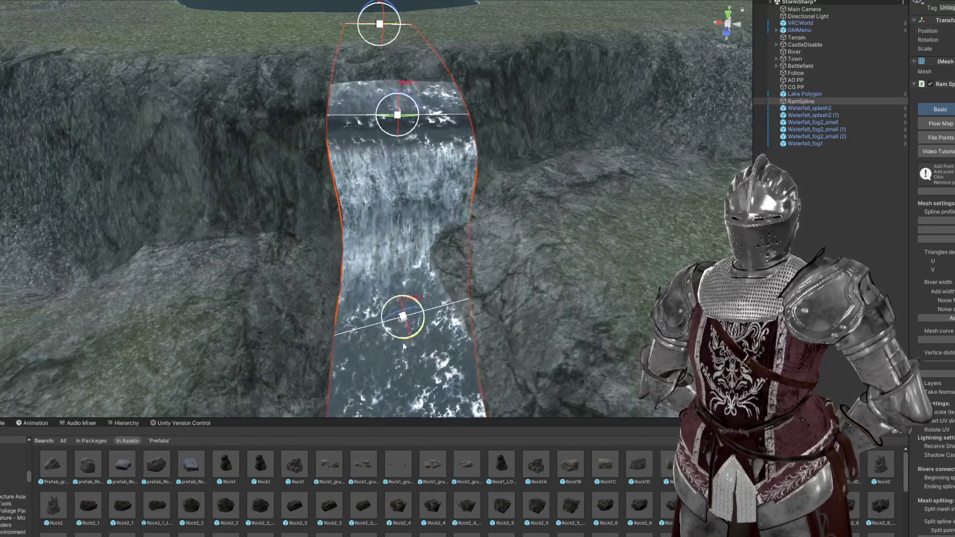
key("w")
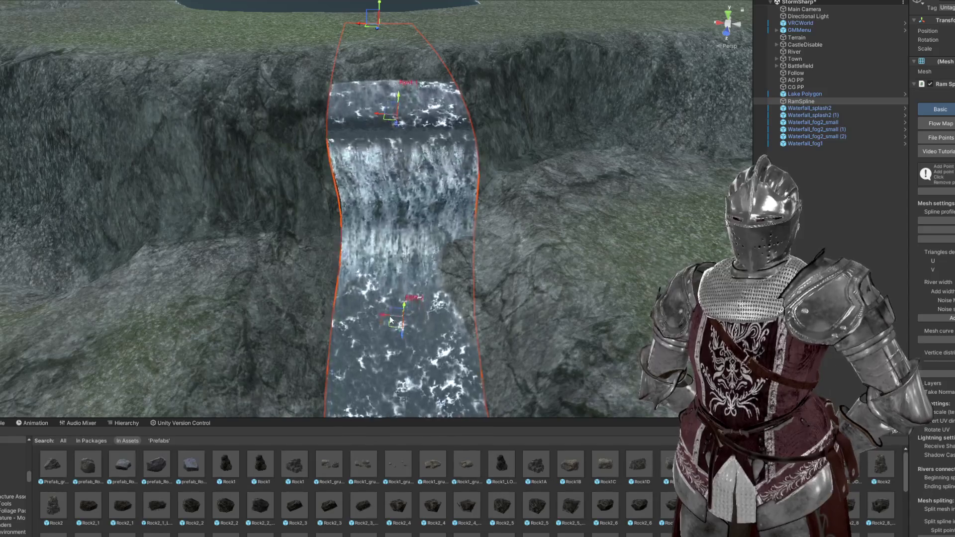
mouse_move(380, 319)
left_mouse_down()
mouse_move(355, 319)
mouse_move(442, 324)
mouse_move(425, 290)
mouse_move(104, 256)
mouse_move(302, 244)
mouse_move(301, 271)
mouse_move(401, 283)
mouse_move(488, 226)
mouse_move(474, 220)
mouse_move(498, 227)
left_mouse_up()
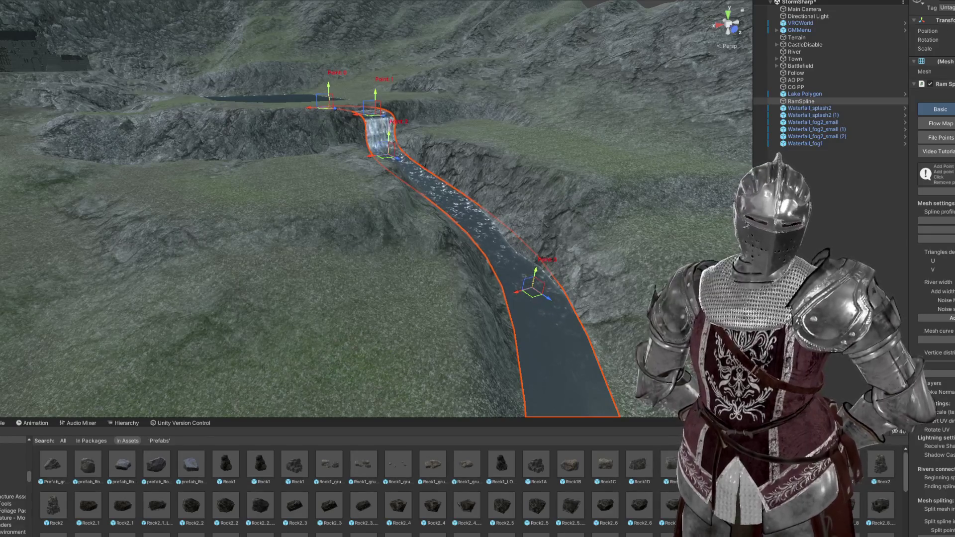
Step: Raise the waterfall's upper spline point and check the pool below from close angles
scroll(378, 290, "up", 10)
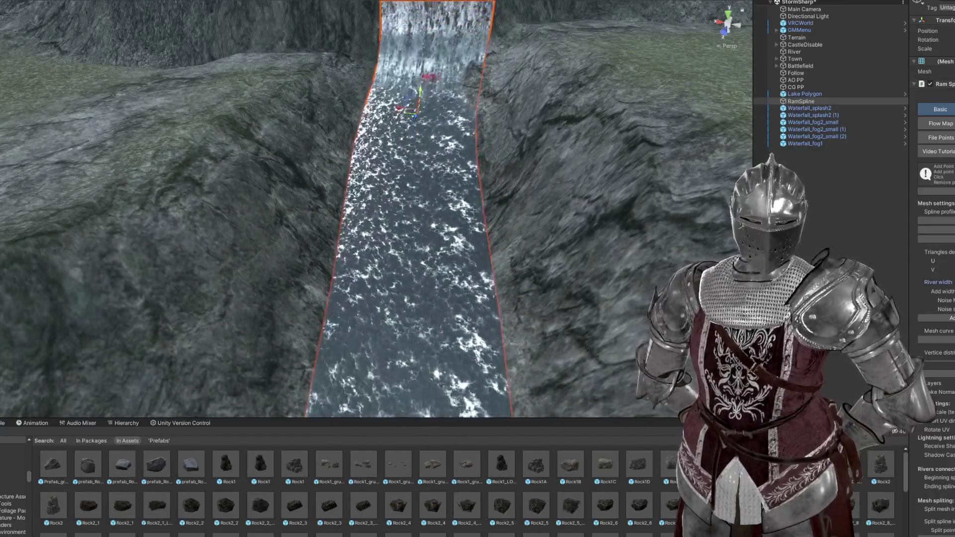
left_click_drag(437, 165, 407, 173)
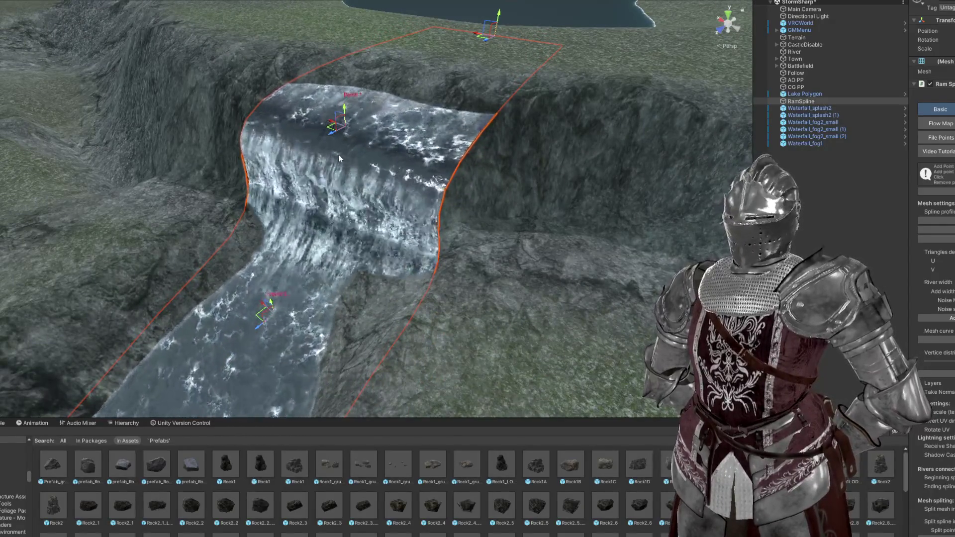
mouse_move(407, 236)
left_mouse_down()
mouse_move(304, 187)
mouse_move(470, 205)
mouse_move(384, 141)
left_mouse_up()
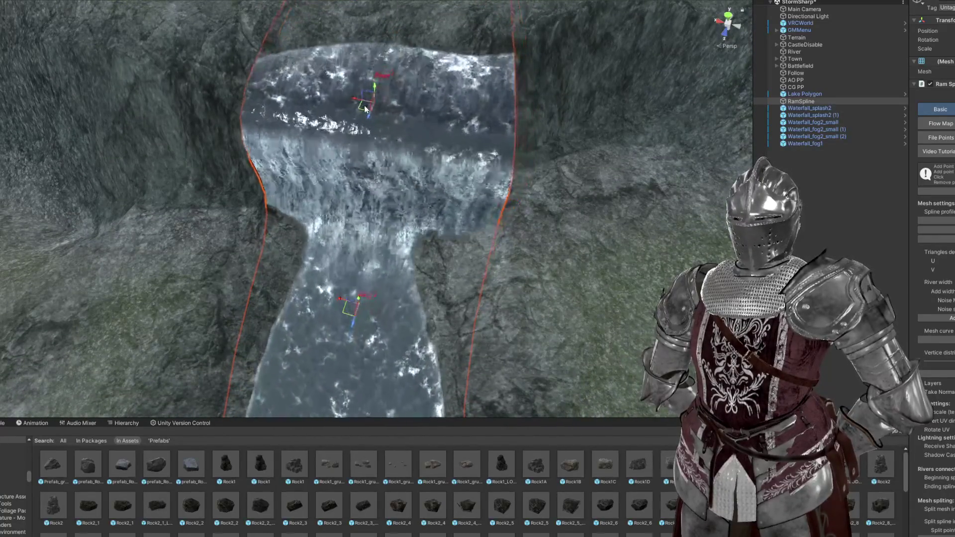
mouse_move(366, 108)
left_mouse_down()
mouse_move(392, 33)
mouse_move(443, 36)
mouse_move(337, 1)
mouse_move(300, 3)
left_mouse_up()
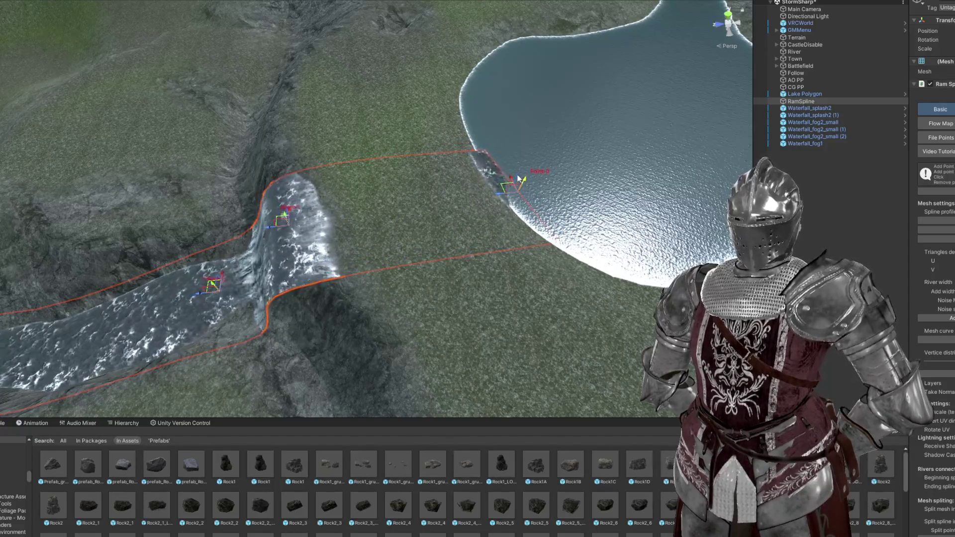
mouse_move(518, 177)
left_mouse_down()
mouse_move(571, 156)
mouse_move(544, 115)
mouse_move(503, 96)
mouse_move(391, 112)
left_mouse_up()
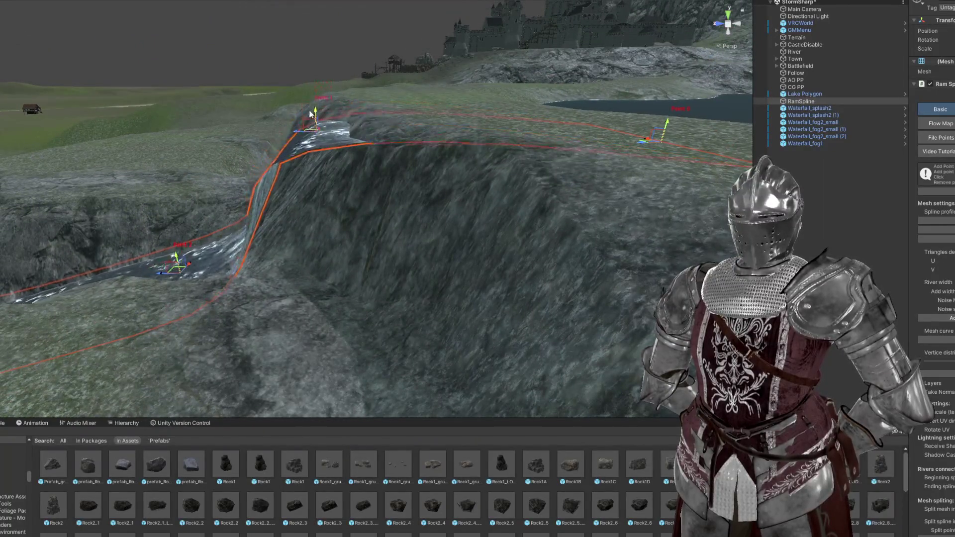
mouse_move(292, 143)
left_mouse_down()
mouse_move(428, 163)
mouse_move(533, 164)
mouse_move(436, 136)
mouse_move(379, 260)
left_mouse_up()
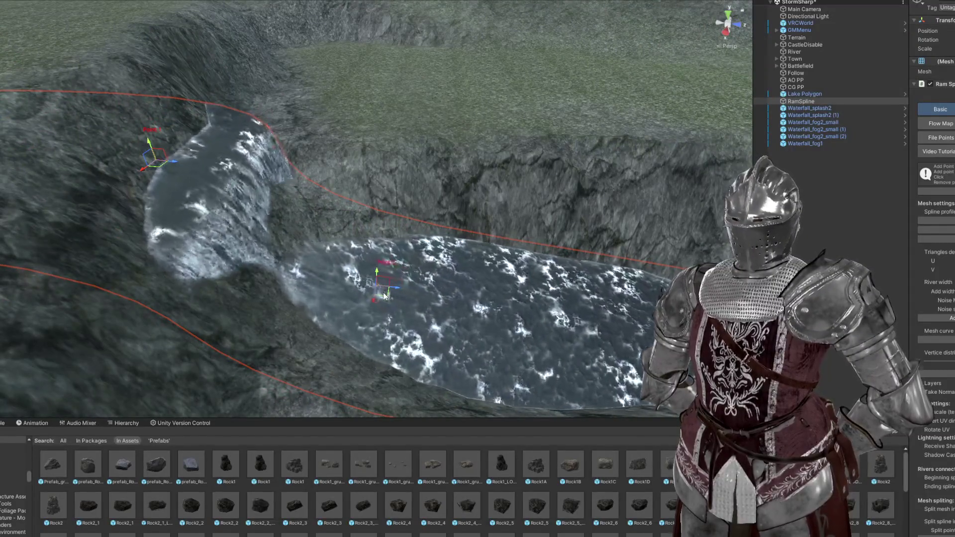
left_click_drag(387, 266, 400, 267)
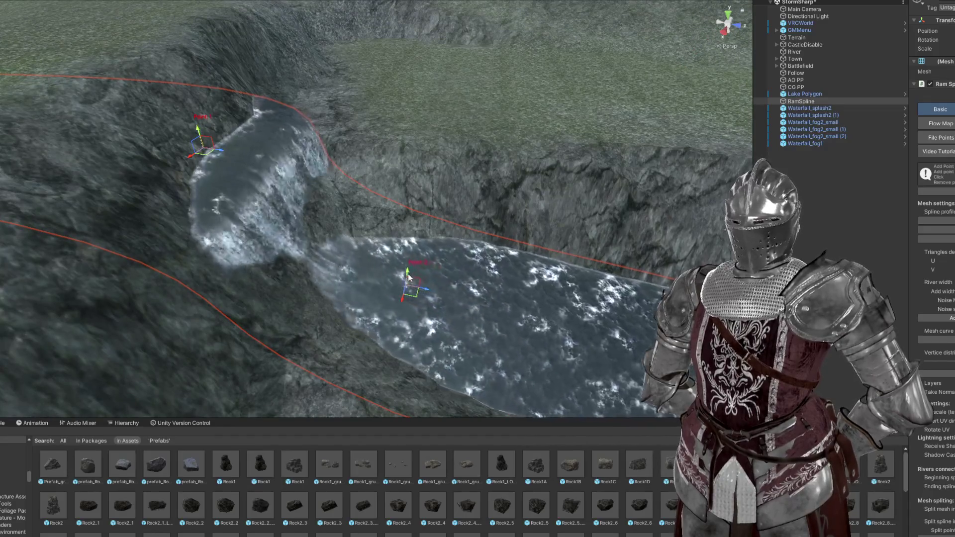
mouse_move(397, 309)
left_mouse_down()
mouse_move(243, 260)
mouse_move(390, 271)
mouse_move(327, 249)
mouse_move(368, 263)
mouse_move(316, 195)
left_mouse_up()
Step: Move the upper waterfall spline point up and left, then look down the gorge below
mouse_move(331, 124)
left_mouse_down()
mouse_move(302, 114)
mouse_move(349, 65)
mouse_move(557, 192)
left_mouse_up()
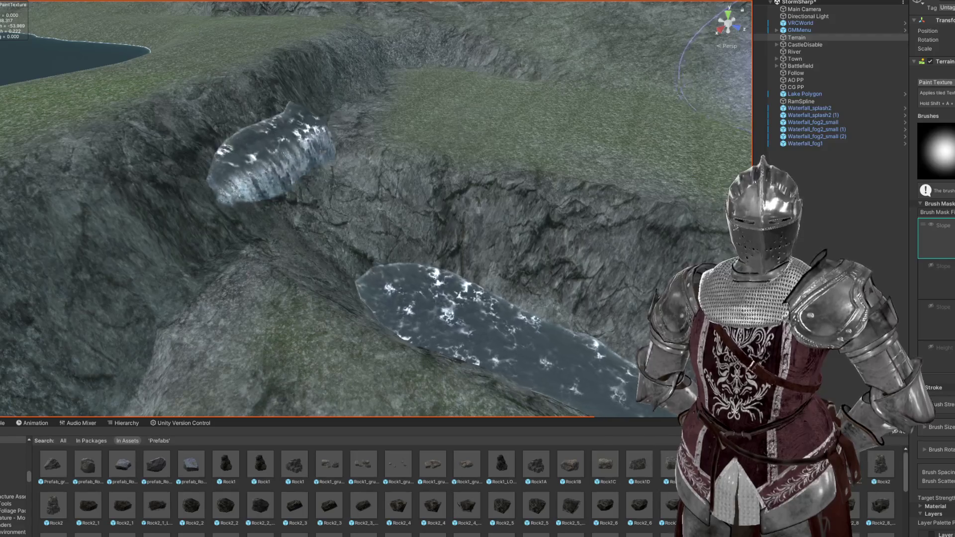
left_click_drag(464, 240, 384, 288)
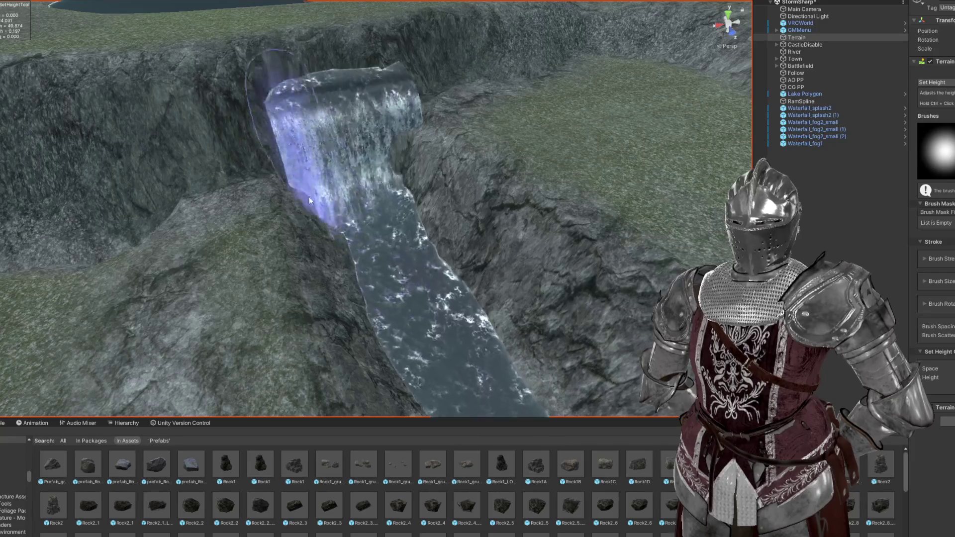
mouse_move(416, 298)
left_mouse_down()
mouse_move(363, 319)
mouse_move(314, 207)
left_mouse_up()
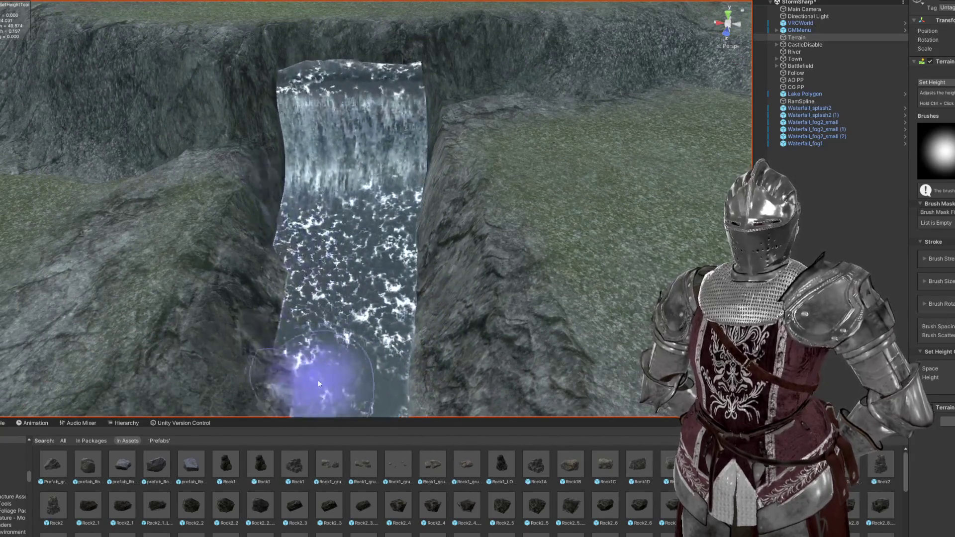
left_click_drag(318, 380, 335, 371)
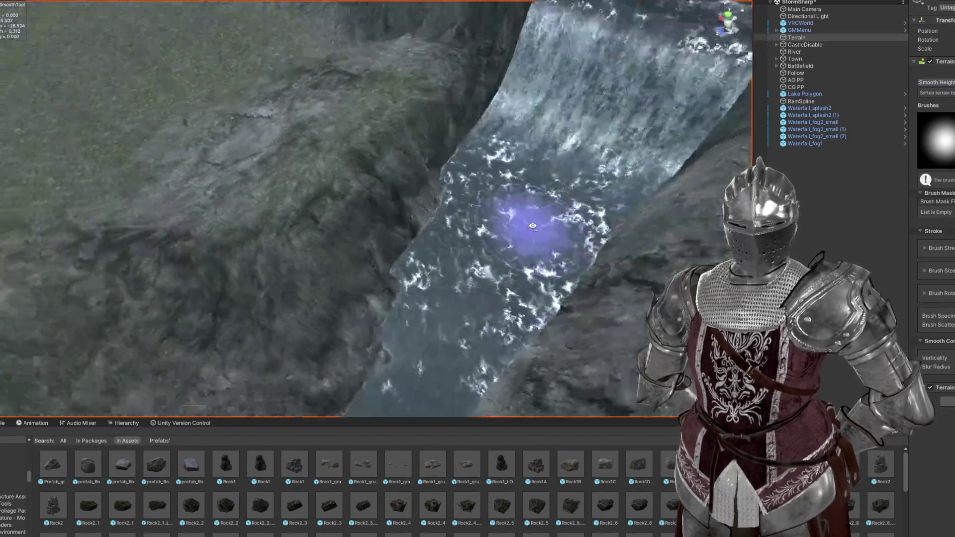
mouse_move(522, 220)
left_mouse_down()
mouse_move(234, 309)
mouse_move(384, 181)
mouse_move(327, 229)
mouse_move(339, 169)
mouse_move(334, 101)
mouse_move(218, 203)
mouse_move(309, 267)
mouse_move(430, 261)
mouse_move(510, 181)
mouse_move(480, 158)
mouse_move(495, 149)
mouse_move(528, 168)
mouse_move(540, 149)
mouse_move(511, 177)
mouse_move(707, 154)
left_mouse_up()
scroll(405, 181, "down", 5)
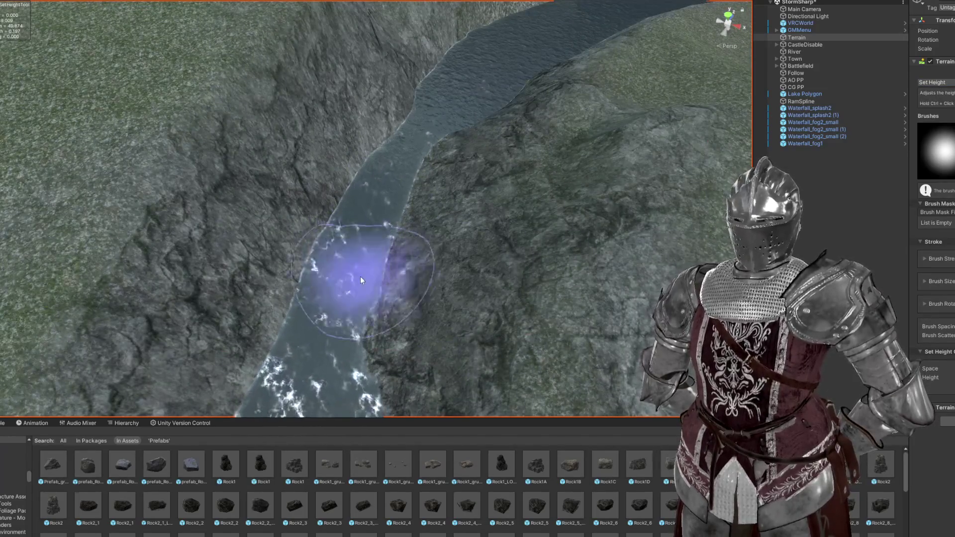
Step: Smooth the river banks while moving along the river, then select the Terrain for sculpting
left_click_drag(434, 115, 532, 113, "alt")
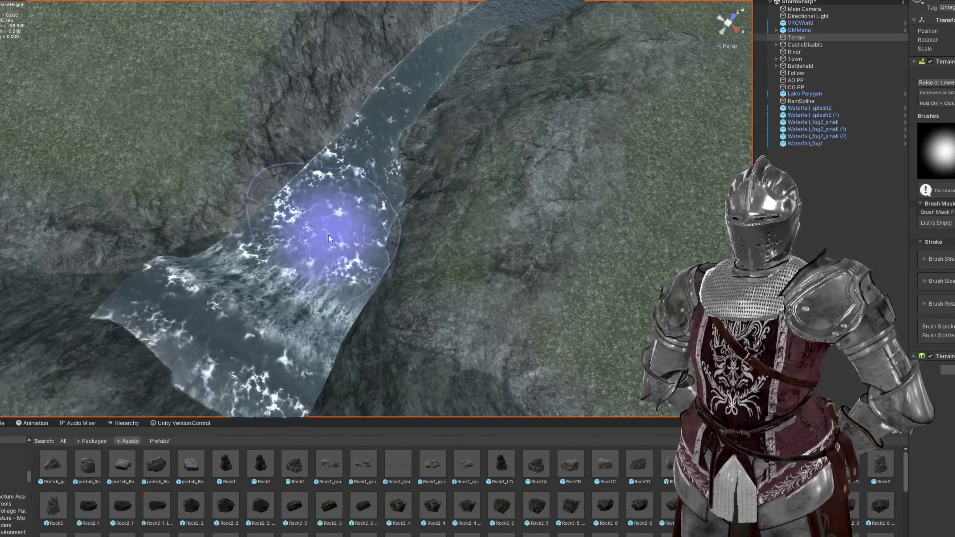
mouse_move(328, 235)
left_mouse_down("alt")
mouse_move(370, 192)
mouse_move(382, 198)
mouse_move(390, 148)
mouse_move(448, 117)
mouse_move(457, 209)
left_mouse_up("alt")
mouse_move(511, 86)
left_mouse_down("alt")
mouse_move(454, 224)
mouse_move(442, 196)
mouse_move(418, 307)
mouse_move(437, 267)
mouse_move(355, 268)
left_mouse_up("alt")
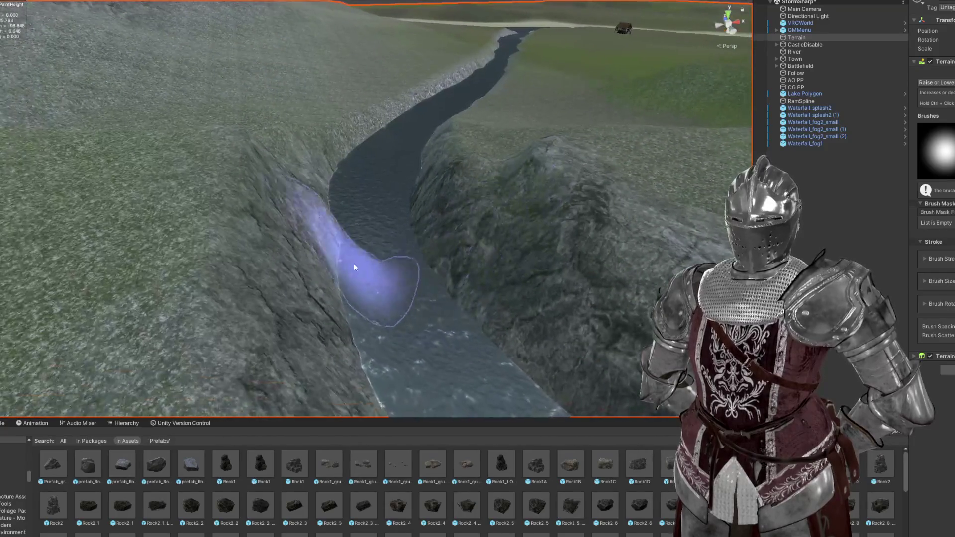
mouse_move(423, 230)
left_mouse_down("alt")
mouse_move(405, 273)
mouse_move(388, 262)
mouse_move(540, 127)
mouse_move(772, 145)
left_mouse_up("alt")
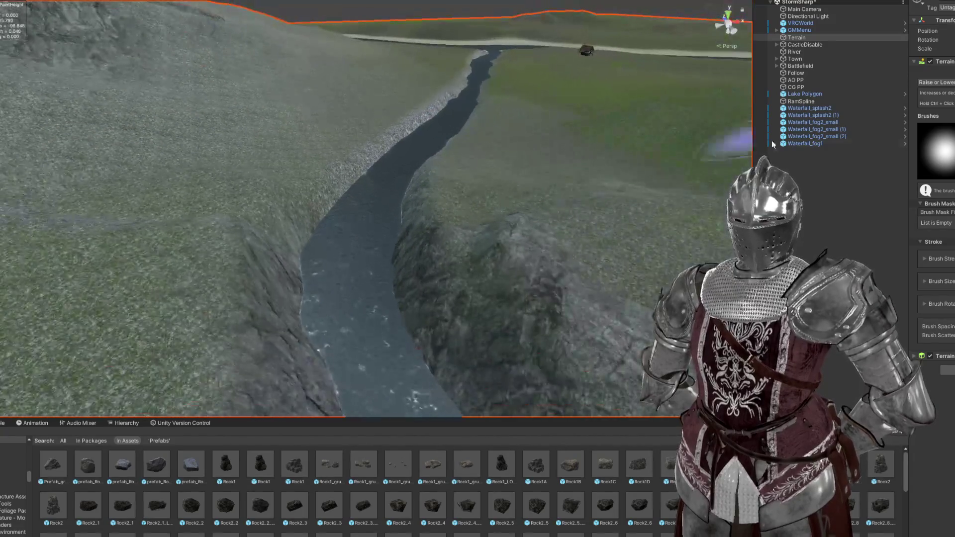
key("shift")
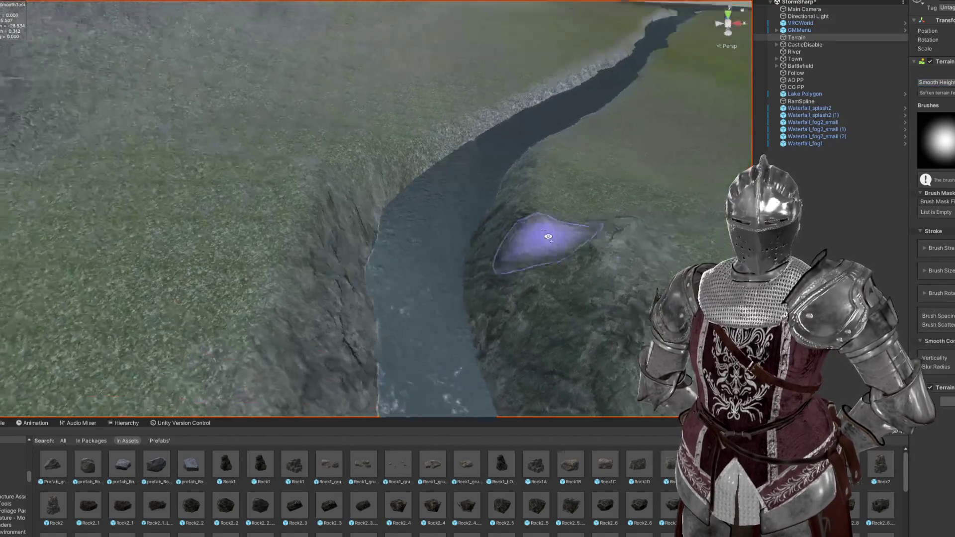
left_click_drag(544, 234, 339, 279, "alt")
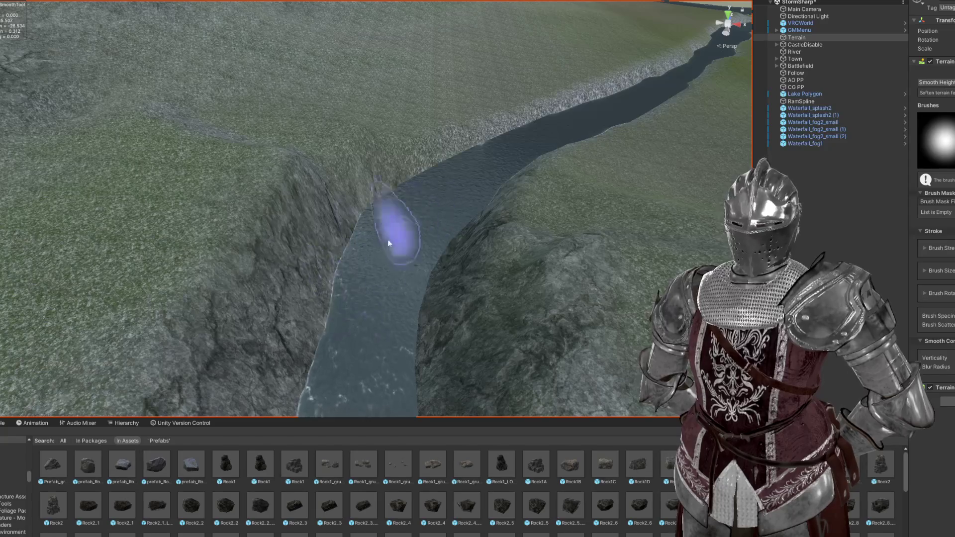
left_click_drag(389, 243, 496, 288, "alt")
left_click_drag(400, 199, 428, 73, "alt")
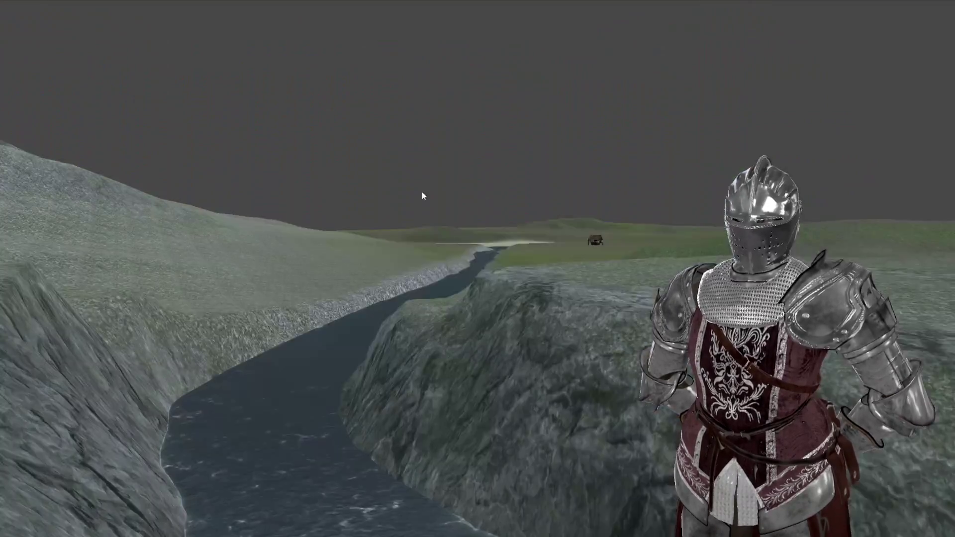
mouse_move(422, 195)
left_mouse_down()
mouse_move(447, 207)
mouse_move(428, 252)
mouse_move(557, 255)
mouse_move(416, 230)
mouse_move(368, 193)
mouse_move(448, 234)
mouse_move(591, 278)
mouse_move(536, 278)
mouse_move(457, 220)
mouse_move(381, 186)
mouse_move(429, 204)
mouse_move(439, 192)
mouse_move(417, 189)
mouse_move(557, 266)
mouse_move(451, 262)
left_mouse_up()
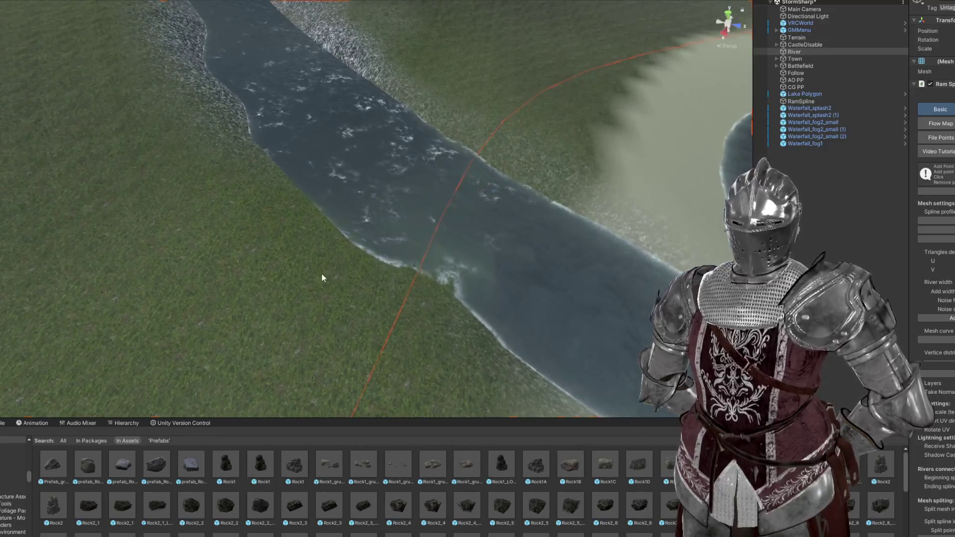
left_click(322, 278)
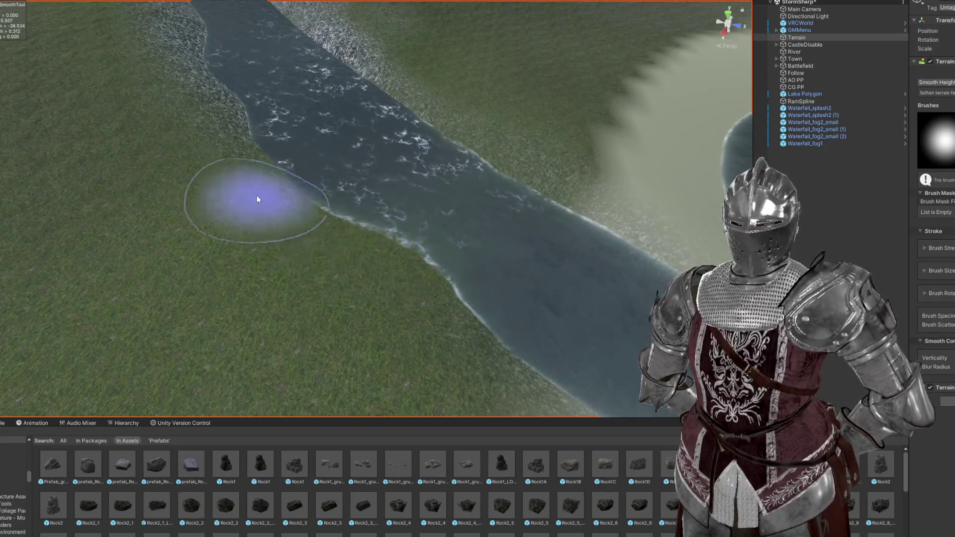
mouse_move(593, 277)
left_mouse_down()
mouse_move(486, 225)
mouse_move(469, 235)
mouse_move(503, 151)
mouse_move(490, 207)
mouse_move(454, 240)
left_mouse_up()
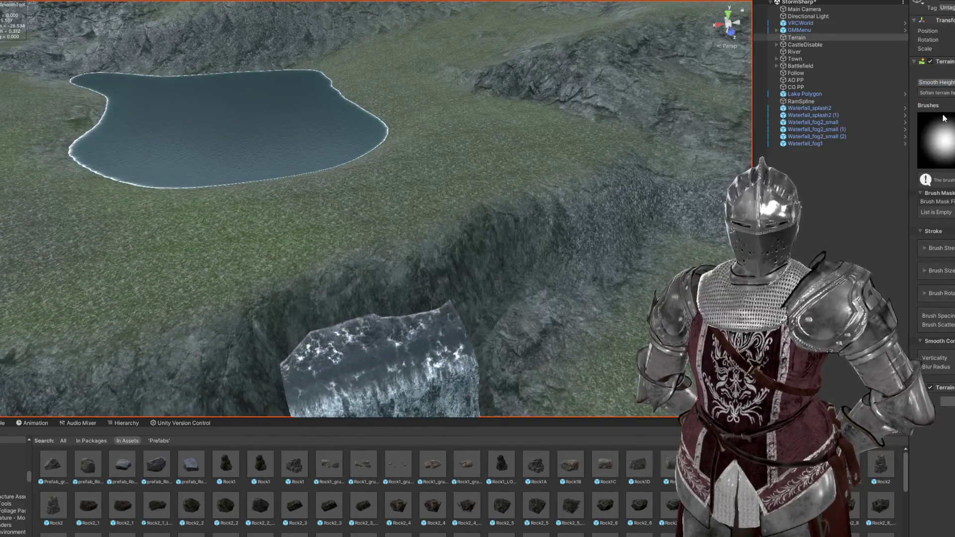
Step: With Set Height, level the ground at the waterfall top and the lake outlet
left_click(936, 82)
left_click(936, 73)
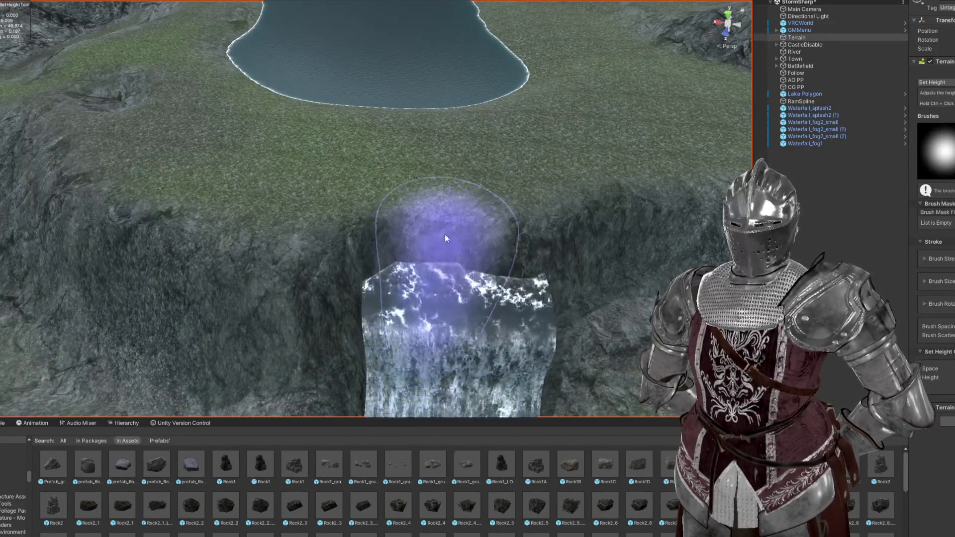
mouse_move(429, 210)
left_mouse_down()
mouse_move(440, 254)
mouse_move(442, 245)
left_mouse_up()
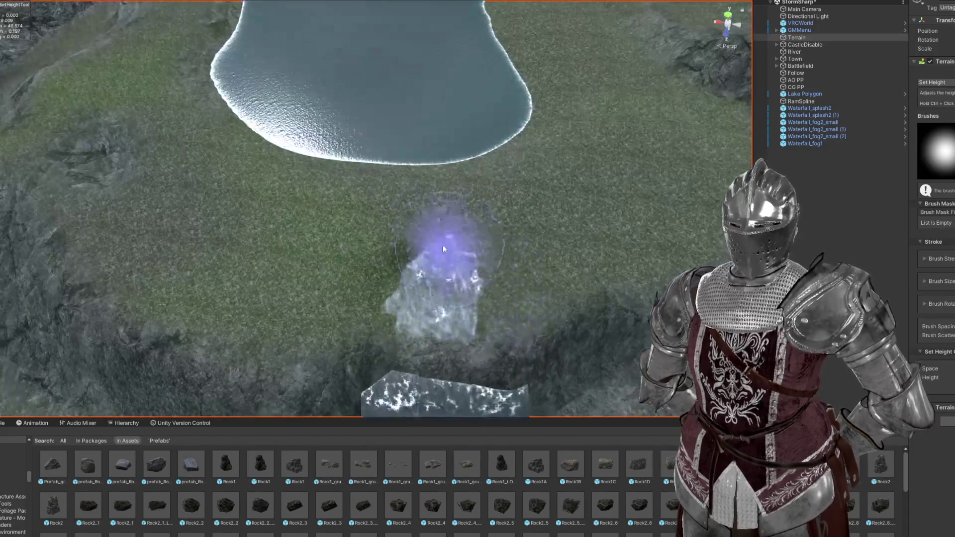
mouse_move(417, 213)
left_mouse_down()
mouse_move(405, 228)
mouse_move(437, 252)
left_mouse_up()
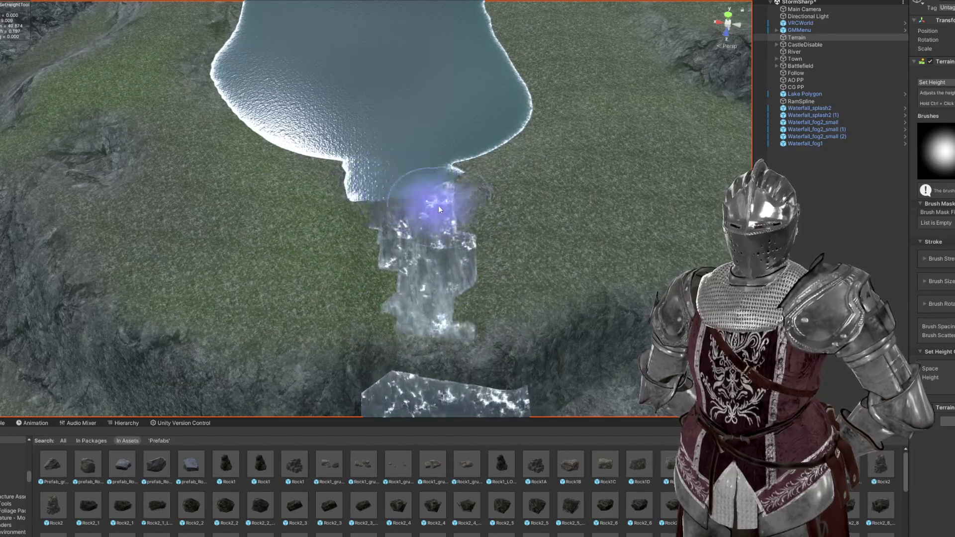
mouse_move(419, 207)
left_mouse_down()
mouse_move(379, 214)
mouse_move(352, 235)
mouse_move(288, 202)
mouse_move(233, 219)
left_mouse_up()
scroll(234, 219, "down", 5)
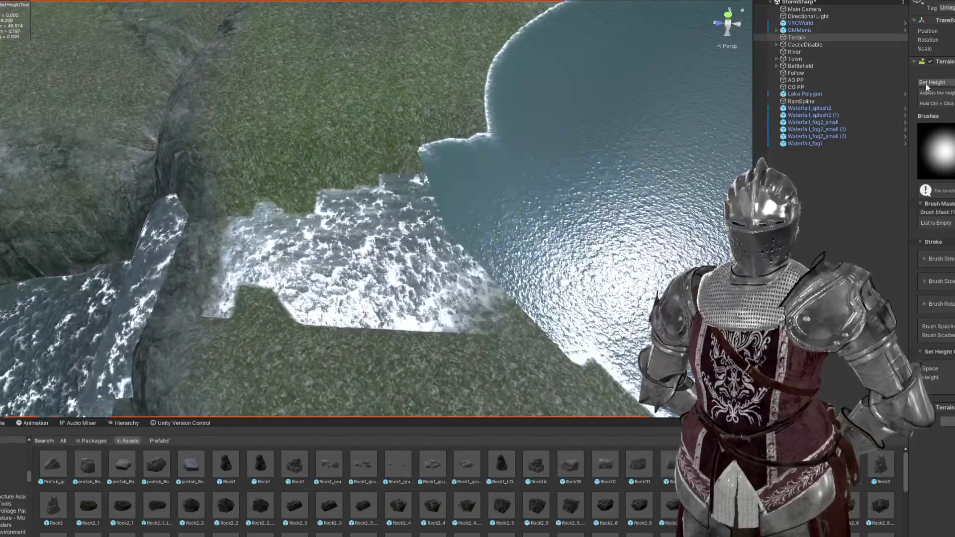
Step: Smooth the grass along the lake edge and the terrain around the waterfall head
key("shift")
mouse_move(329, 199)
left_mouse_down()
mouse_move(479, 151)
mouse_move(449, 183)
mouse_move(457, 162)
mouse_move(428, 189)
left_mouse_up()
scroll(428, 189, "up", 3)
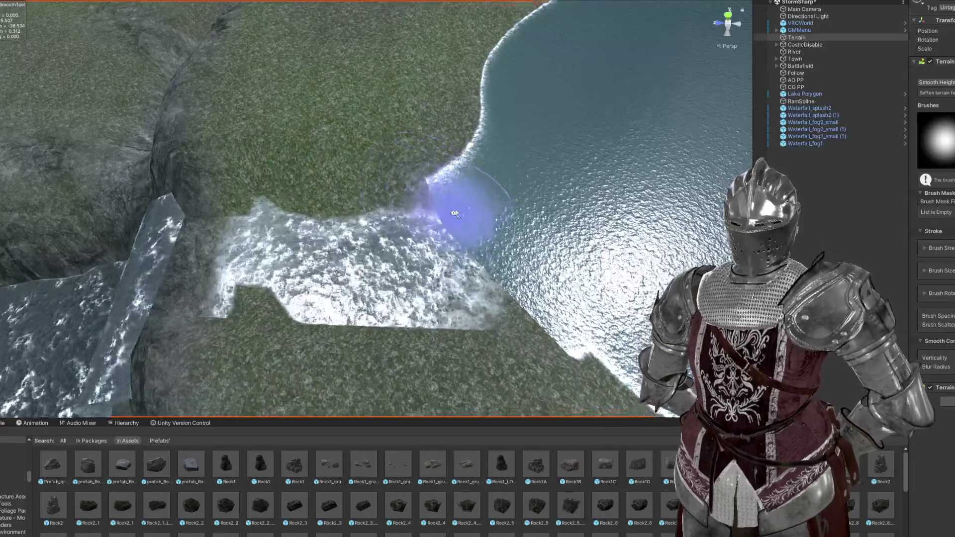
mouse_move(536, 278)
left_mouse_down()
mouse_move(448, 258)
mouse_move(461, 182)
mouse_move(502, 215)
mouse_move(576, 213)
mouse_move(401, 171)
left_mouse_up()
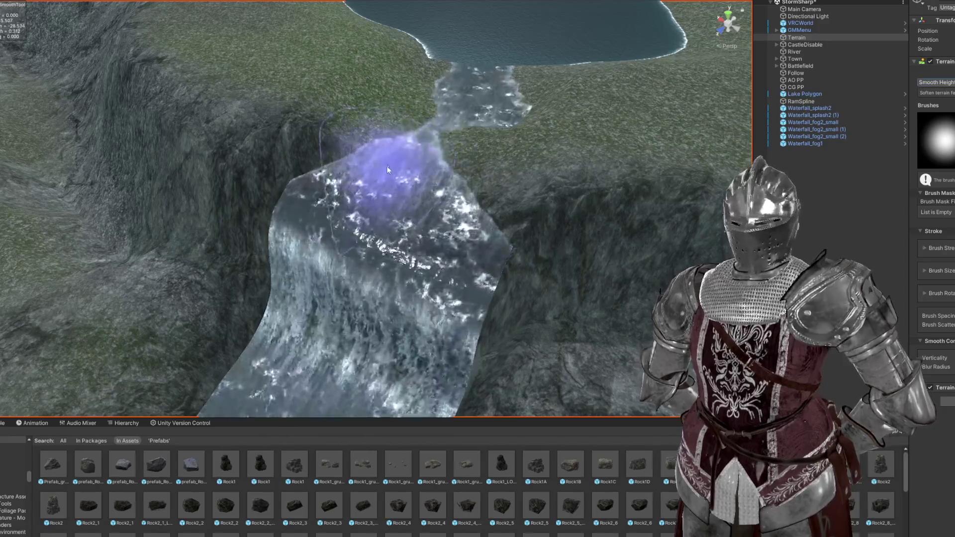
left_click_drag(411, 152, 422, 118)
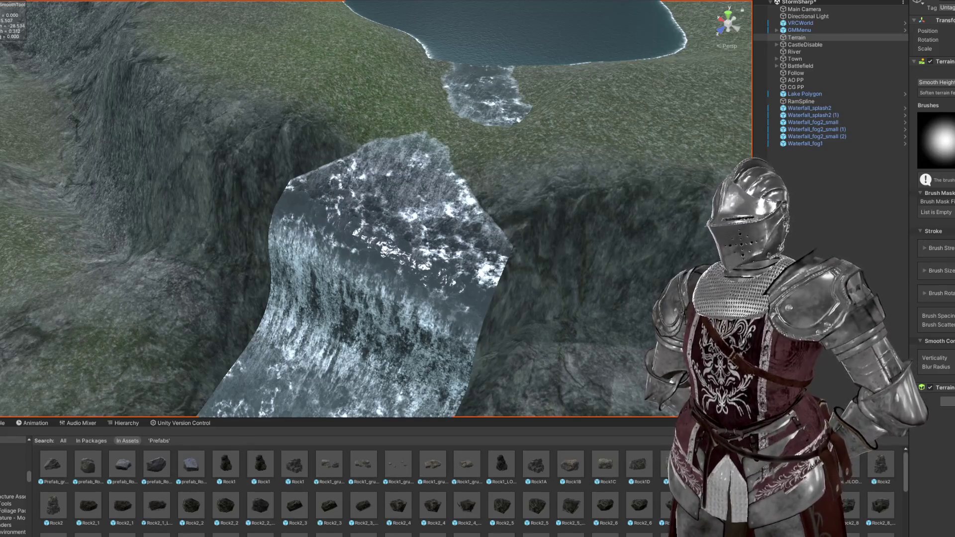
scroll(203, 234, "down", 6)
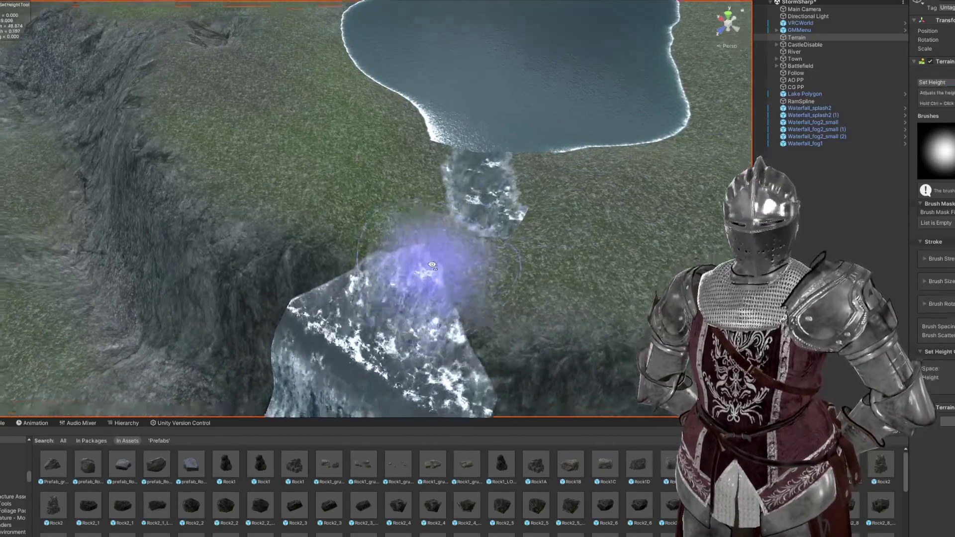
scroll(419, 258, "up", 2)
mouse_move(455, 171)
left_mouse_down()
mouse_move(458, 139)
mouse_move(431, 223)
mouse_move(532, 216)
mouse_move(560, 151)
mouse_move(405, 171)
mouse_move(187, 166)
mouse_move(267, 166)
left_mouse_up()
scroll(186, 165, "up", 5)
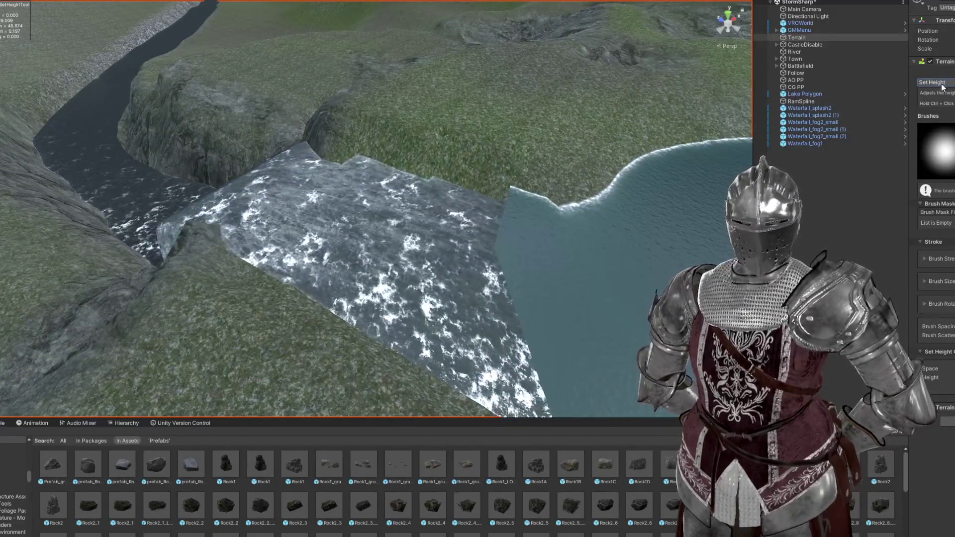
key("F4")
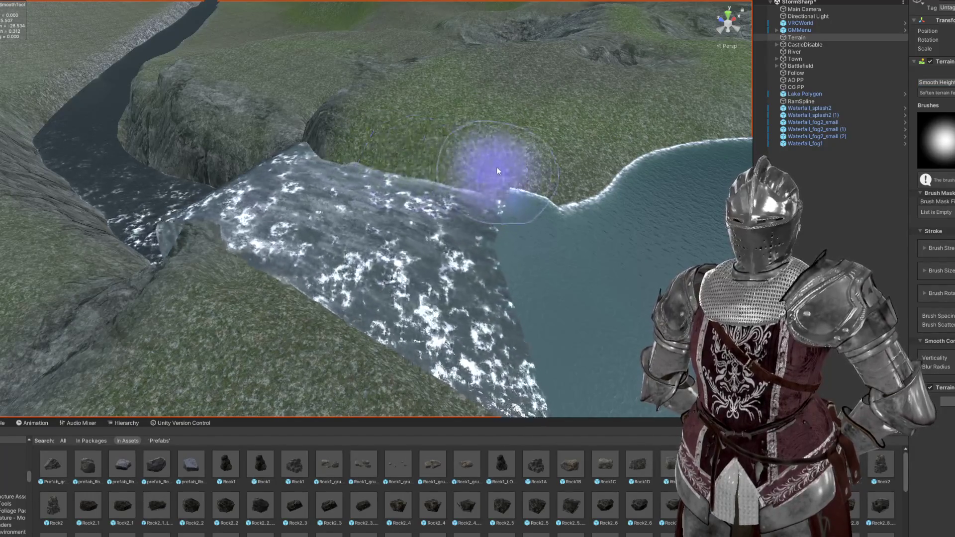
mouse_move(257, 273)
left_mouse_down()
mouse_move(469, 395)
mouse_move(447, 278)
mouse_move(458, 256)
mouse_move(429, 118)
mouse_move(398, 202)
left_mouse_up()
Step: Select the Lake Polygon, then RamSpline, and locate the river's material in the project
left_click(492, 216)
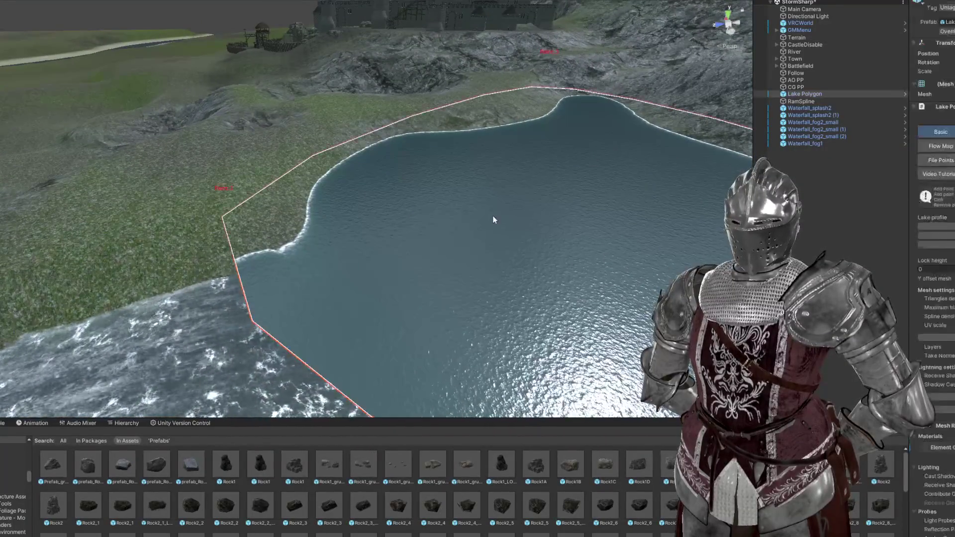
scroll(516, 226, "up", 3)
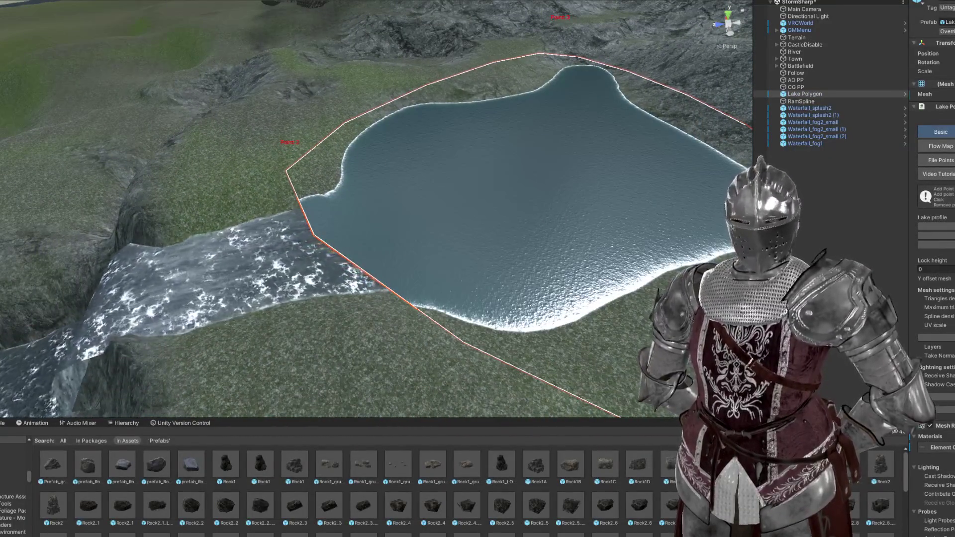
left_click(296, 258)
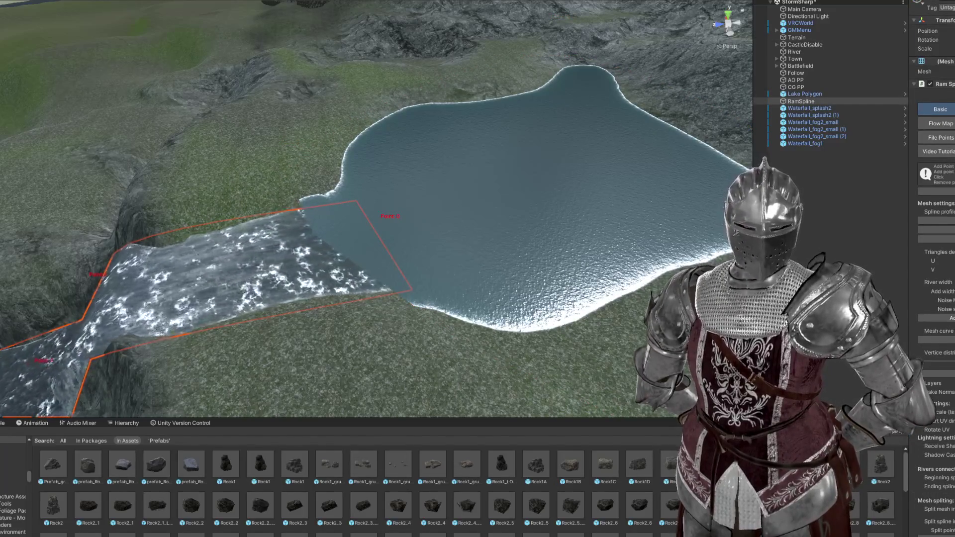
left_click(940, 382)
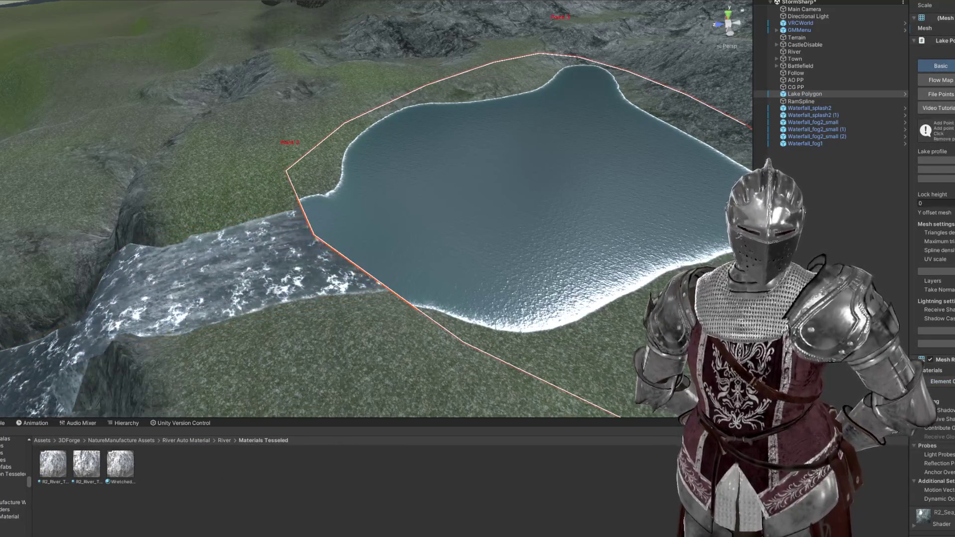
Step: Drag the river spline's last point left, pulling it back from the lake
left_click_drag(454, 217, 460, 150)
left_click_drag(407, 47, 340, 199)
left_click(310, 239)
left_click(381, 214)
left_click_drag(389, 219, 273, 240)
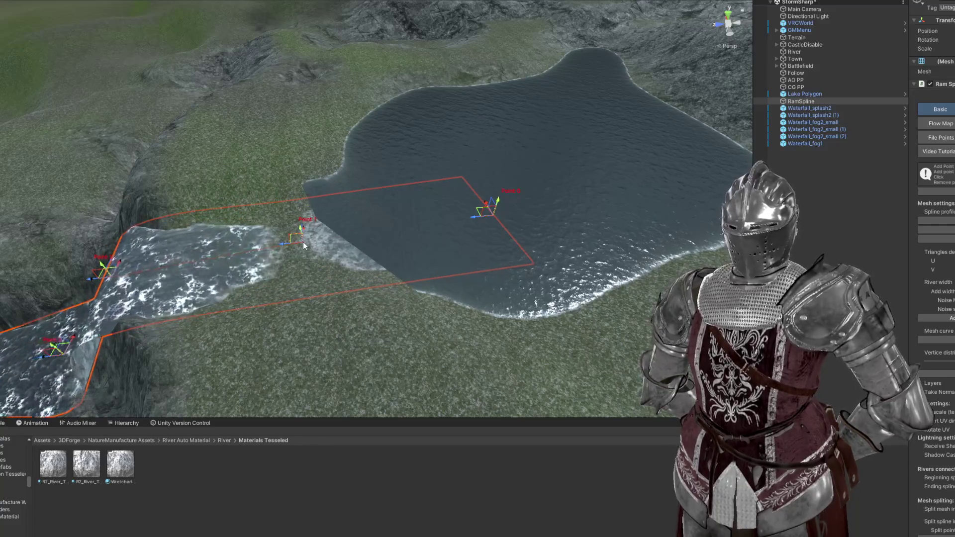
scroll(309, 241, "up", 3)
Step: Move the river's end point toward the lake and raise spline point 0, then check the junction
scroll(328, 238, "down", 5)
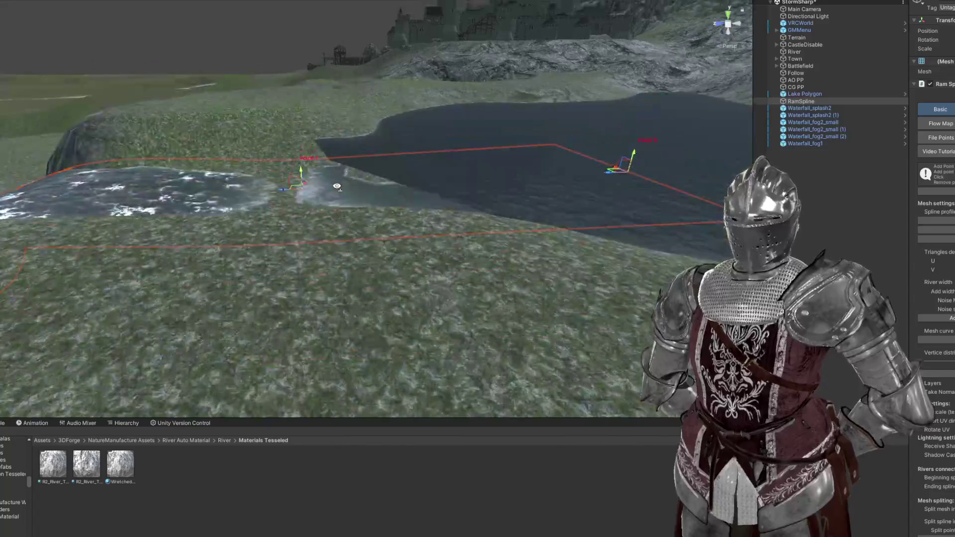
mouse_move(640, 303)
left_mouse_down()
mouse_move(476, 304)
mouse_move(620, 298)
left_mouse_up()
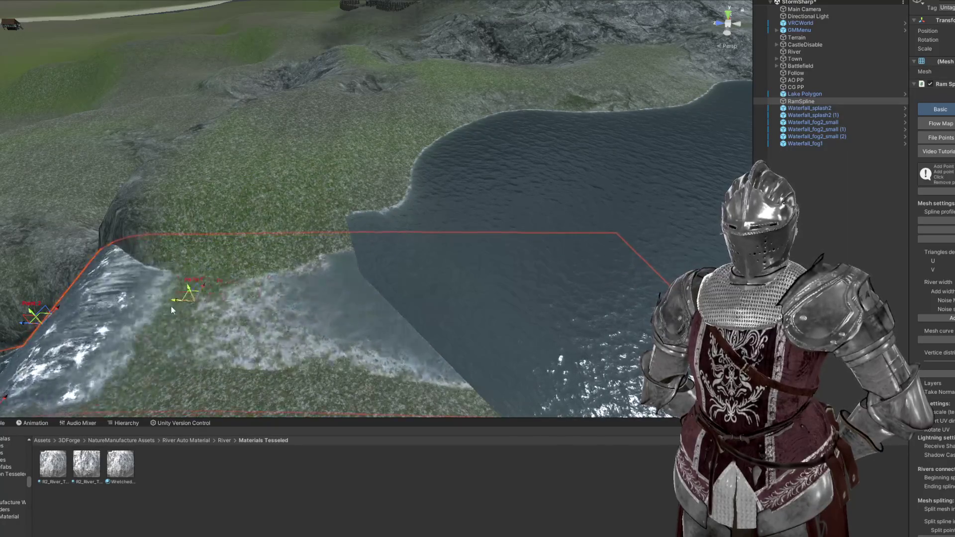
mouse_move(131, 308)
left_mouse_down()
mouse_move(265, 300)
mouse_move(366, 246)
mouse_move(363, 214)
left_mouse_up()
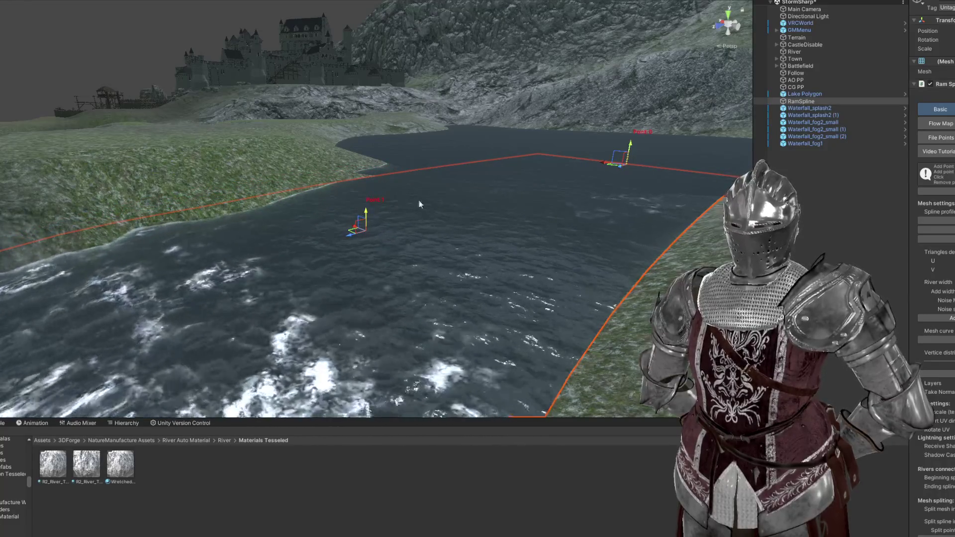
mouse_move(630, 144)
left_mouse_down()
mouse_move(630, 127)
mouse_move(623, 137)
left_mouse_up()
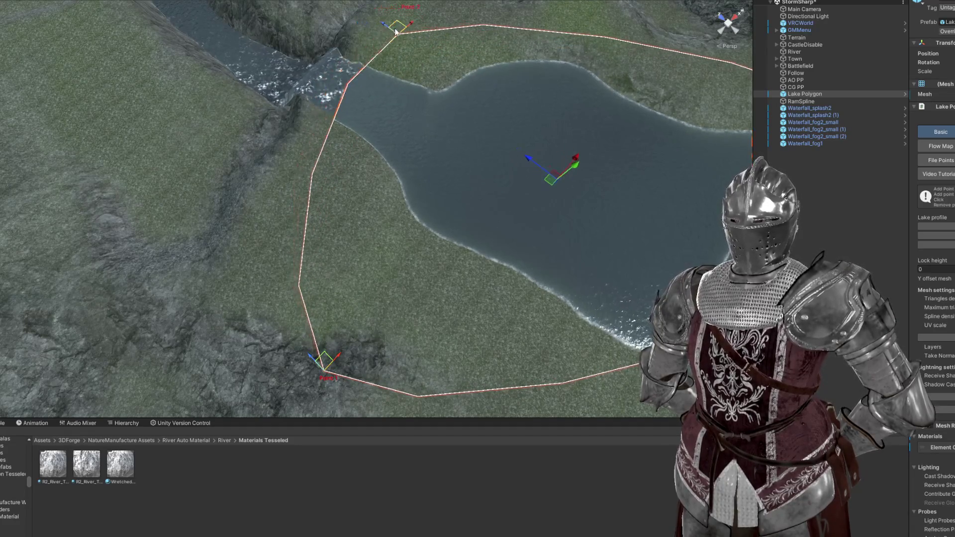
mouse_move(359, 119)
left_mouse_down()
mouse_move(418, 28)
mouse_move(307, 133)
mouse_move(374, 100)
mouse_move(384, 65)
mouse_move(506, 299)
left_mouse_up()
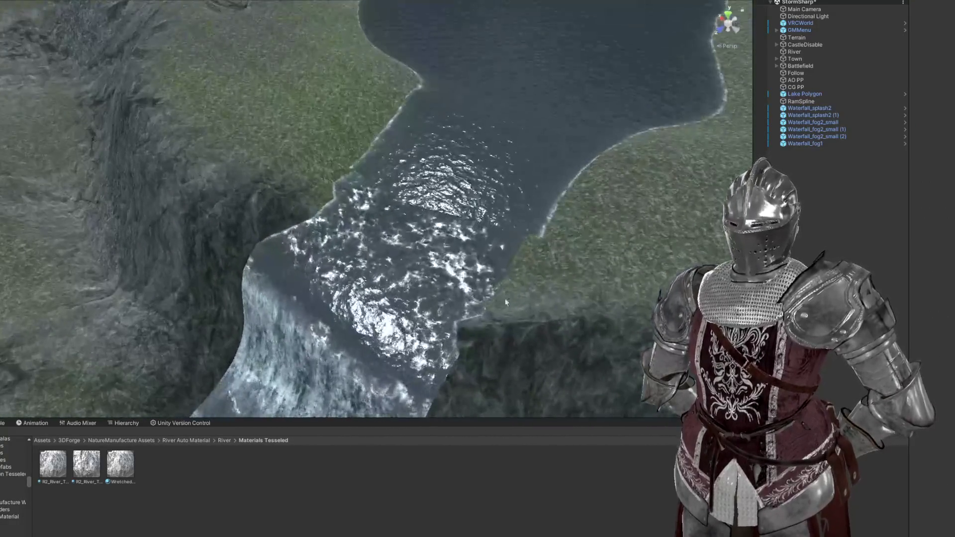
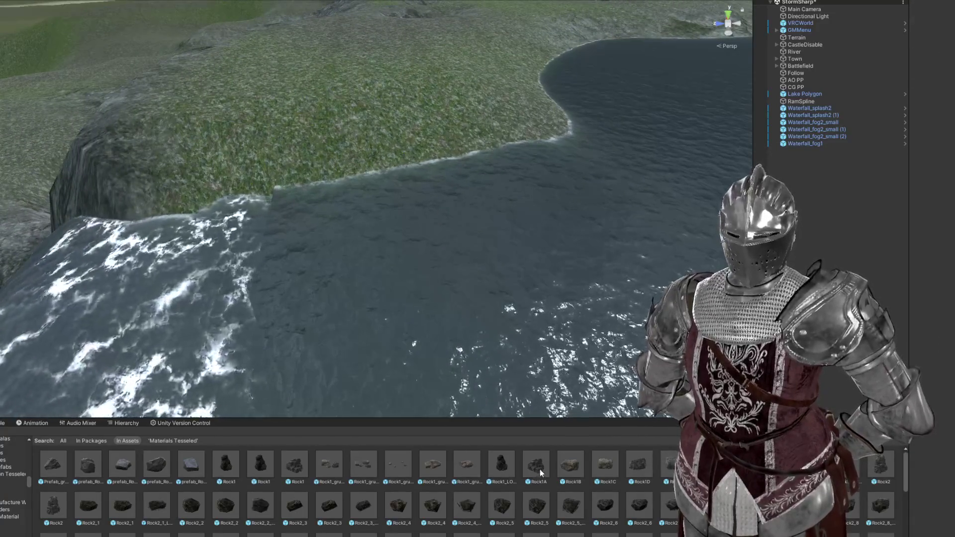
Step: Place Rock1A in the river and scale it down to a smaller size
mouse_move(550, 472)
left_mouse_down()
mouse_move(259, 278)
mouse_move(262, 216)
mouse_move(272, 260)
left_mouse_up()
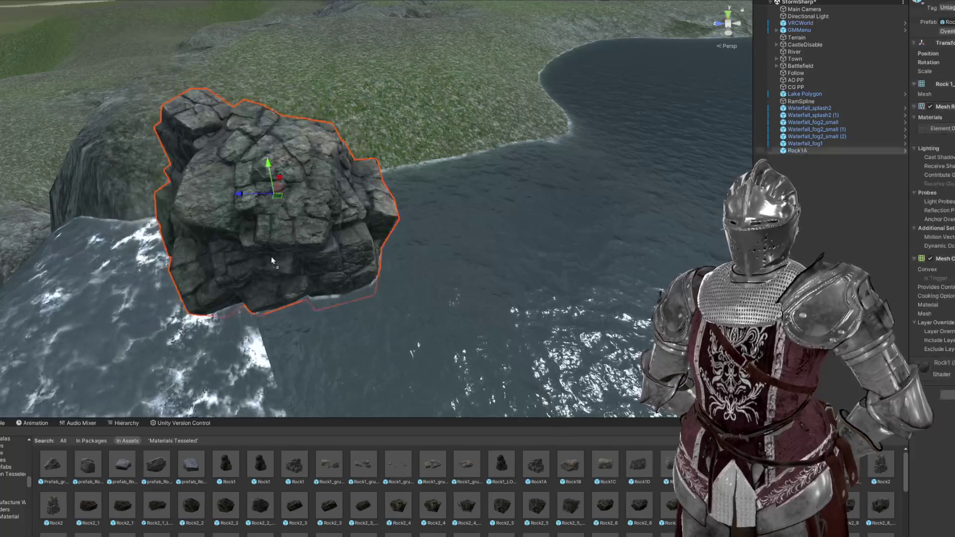
left_click_drag(274, 194, 259, 199)
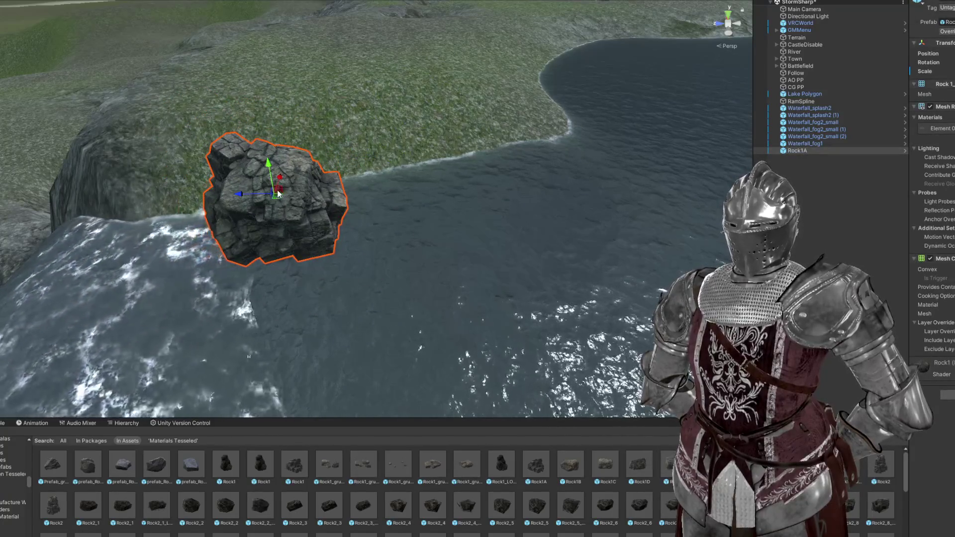
mouse_move(269, 234)
left_mouse_down()
mouse_move(271, 334)
mouse_move(308, 249)
mouse_move(371, 185)
mouse_move(390, 223)
left_mouse_up()
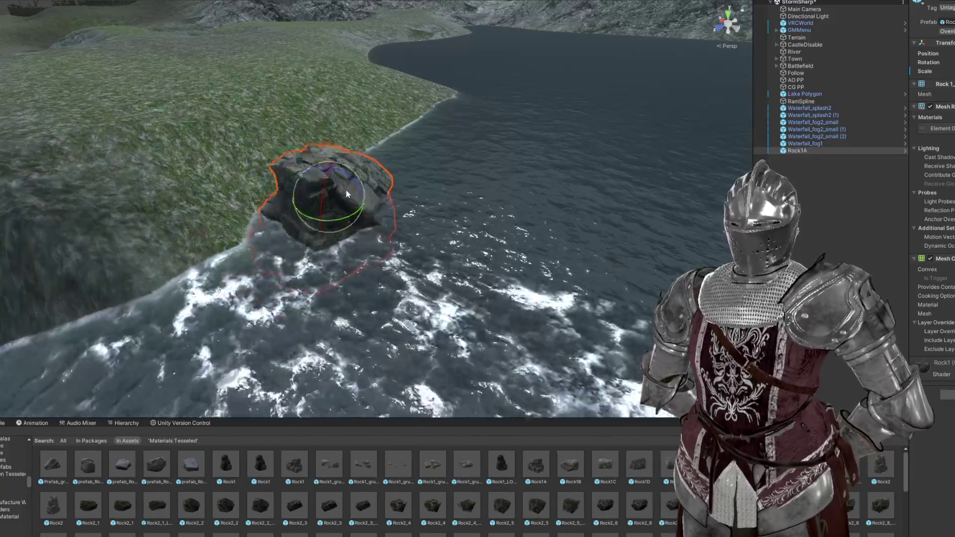
Step: Drop a large Rock2 at the waterfall's top and sink it lower into the water
mouse_move(349, 193)
left_mouse_down()
mouse_move(495, 298)
mouse_move(502, 328)
mouse_move(570, 421)
left_mouse_up()
mouse_move(501, 465)
left_mouse_down()
mouse_move(399, 273)
mouse_move(417, 262)
mouse_move(392, 266)
mouse_move(404, 270)
left_mouse_up()
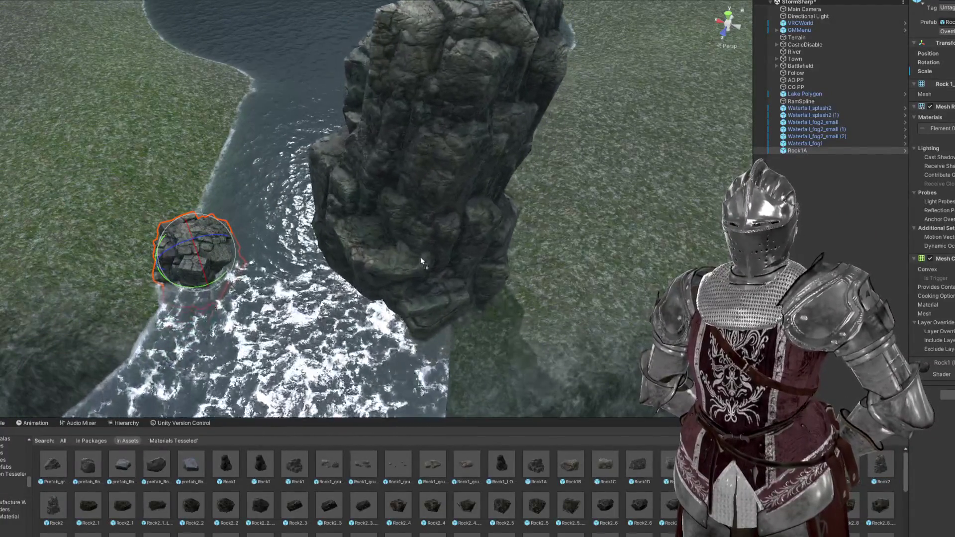
mouse_move(417, 139)
left_mouse_down()
mouse_move(408, 223)
mouse_move(395, 166)
left_mouse_up()
scroll(385, 158, "down", 5)
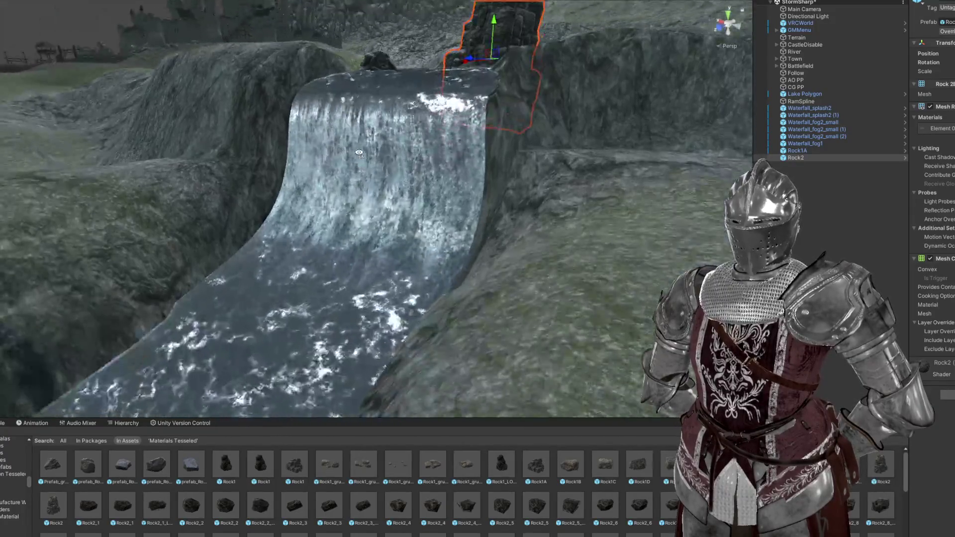
Step: Frame Waterfall_fog1 and orbit around the waterfall in a maximized Scene view
double_click(801, 145)
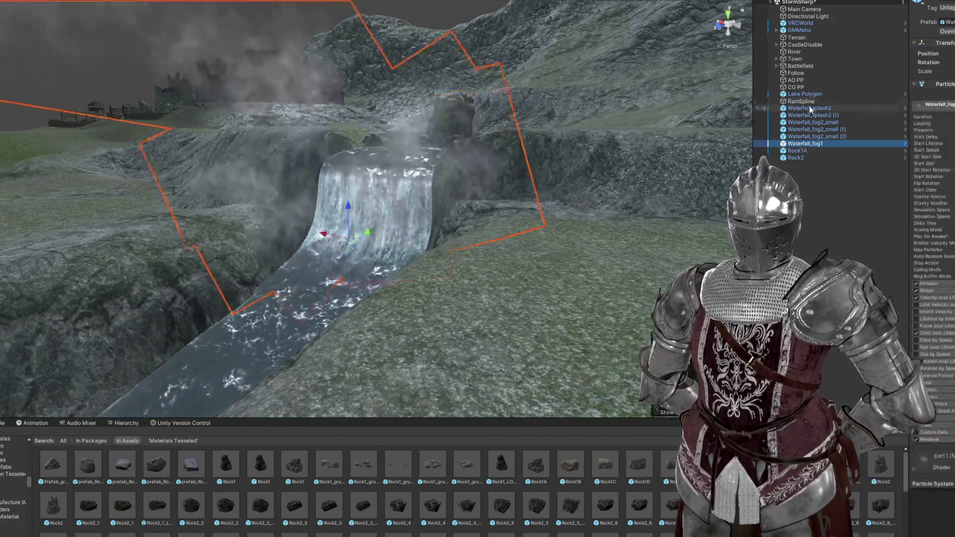
key("shift+space")
mouse_move(478, 189)
left_mouse_down()
mouse_move(535, 210)
mouse_move(528, 209)
left_mouse_up()
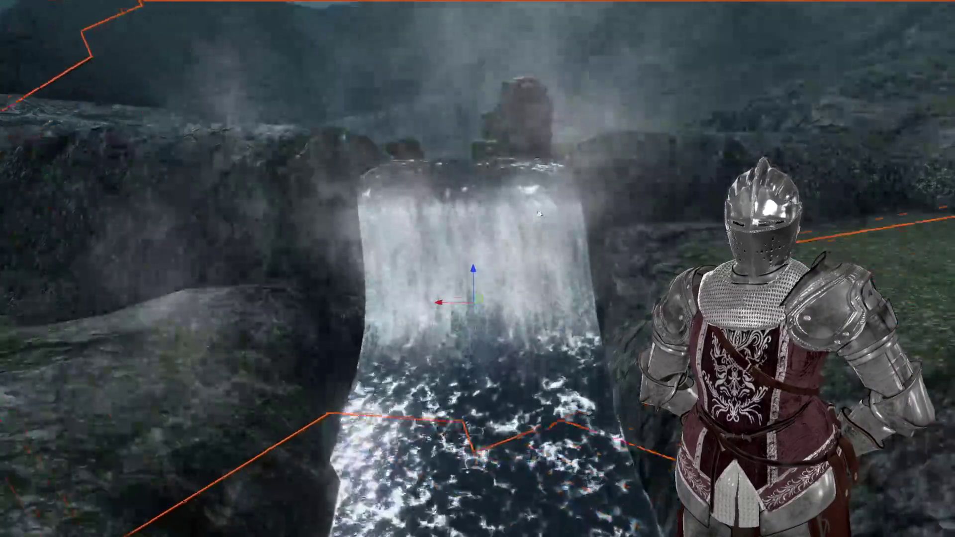
key("shift+space")
scroll(440, 189, "up", 5)
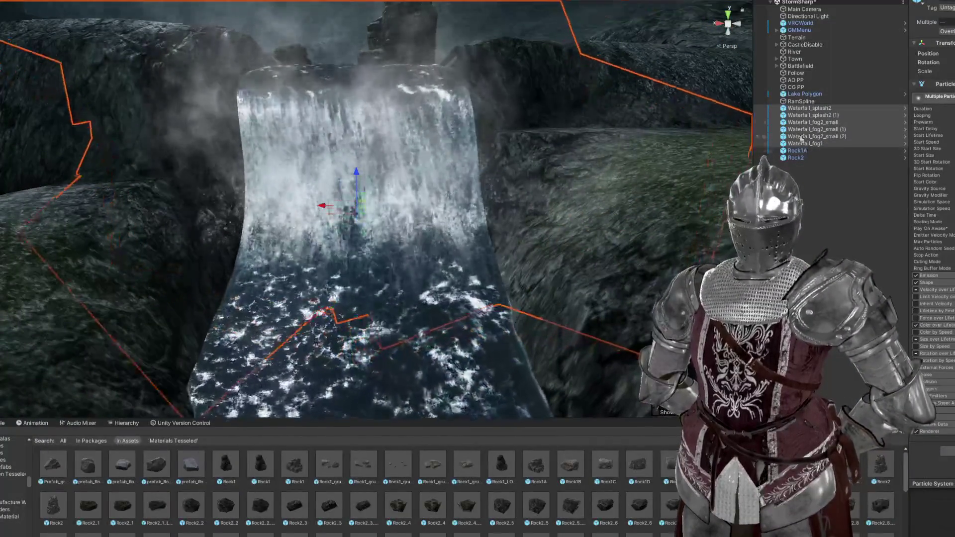
Step: Move RamSpline's lower control point left and rotate it to reshape the river's bottom edge
double_click(806, 101)
mouse_move(312, 156)
left_mouse_down()
mouse_move(332, 141)
mouse_move(328, 133)
left_mouse_up()
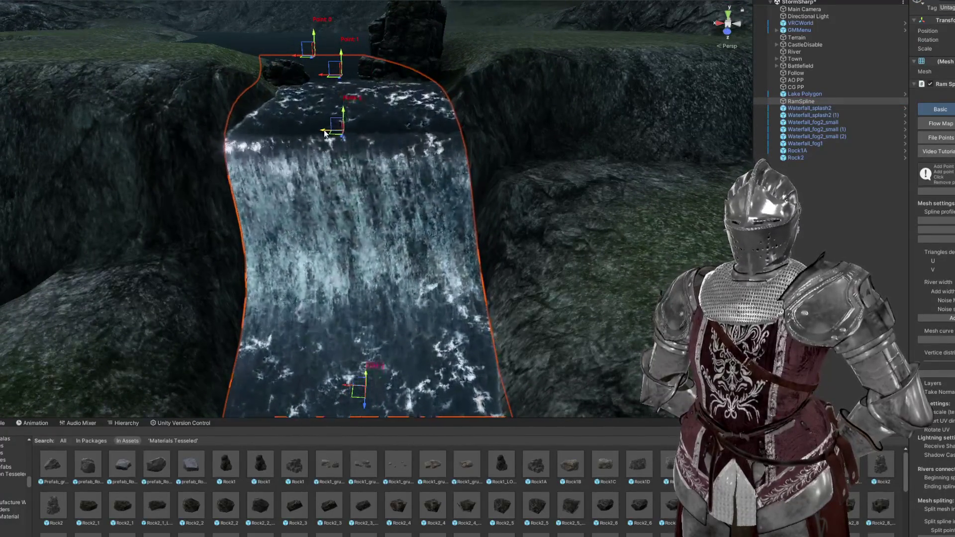
scroll(365, 237, "up", 3)
left_click_drag(357, 351, 346, 344)
key("e")
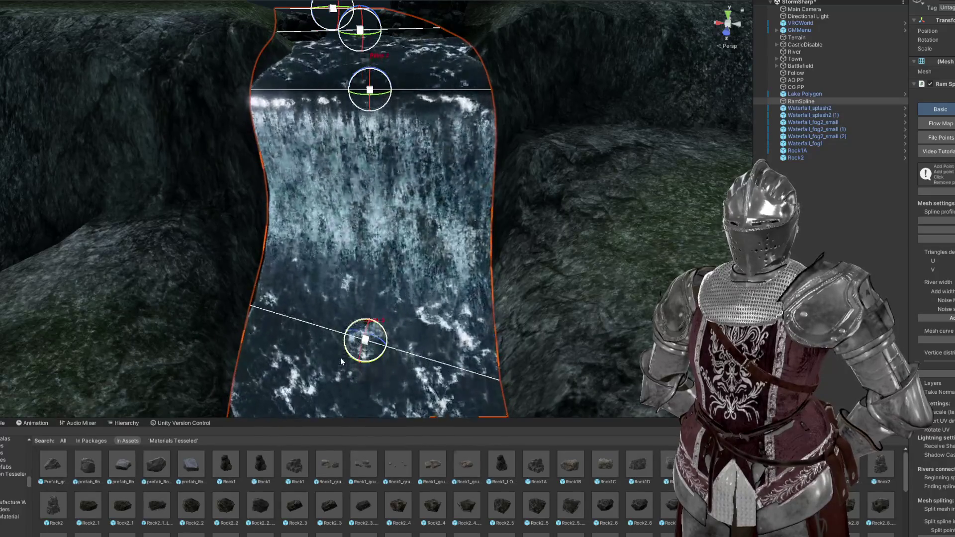
left_click_drag(341, 359, 367, 364)
key("w")
mouse_move(398, 279)
left_mouse_down()
mouse_move(425, 245)
mouse_move(433, 70)
mouse_move(386, 24)
left_mouse_up()
left_click(814, 129)
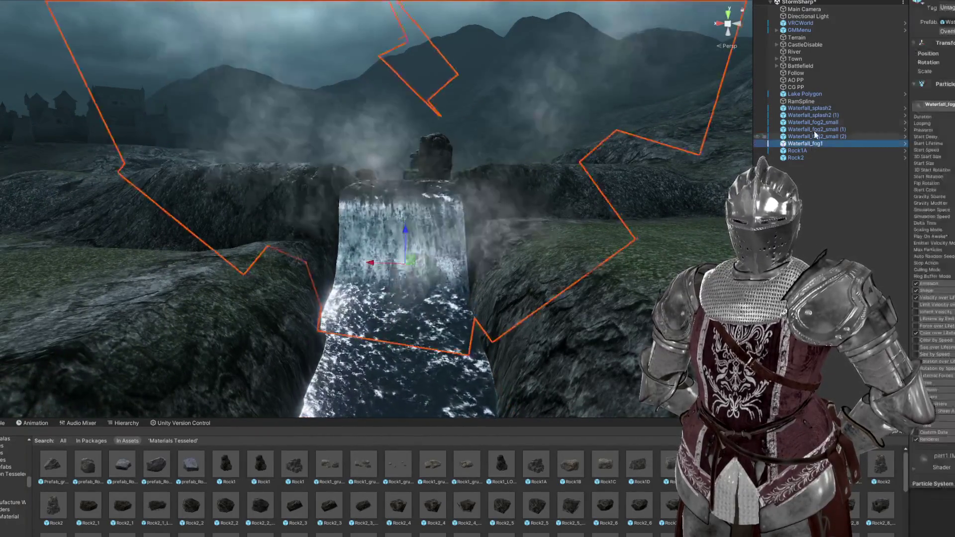
Step: Inspect Rock2 above the waterfall, then locate its prefab in the Rocks 1 Prefabs folder
key("f")
mouse_move(449, 204)
left_mouse_down()
mouse_move(520, 181)
mouse_move(608, 225)
mouse_move(441, 240)
mouse_move(469, 264)
mouse_move(497, 214)
mouse_move(520, 214)
mouse_move(546, 264)
mouse_move(474, 273)
mouse_move(433, 207)
mouse_move(439, 251)
mouse_move(458, 264)
left_mouse_up()
mouse_move(622, 248)
left_mouse_down()
mouse_move(640, 245)
mouse_move(613, 258)
mouse_move(627, 246)
mouse_move(466, 142)
left_mouse_up()
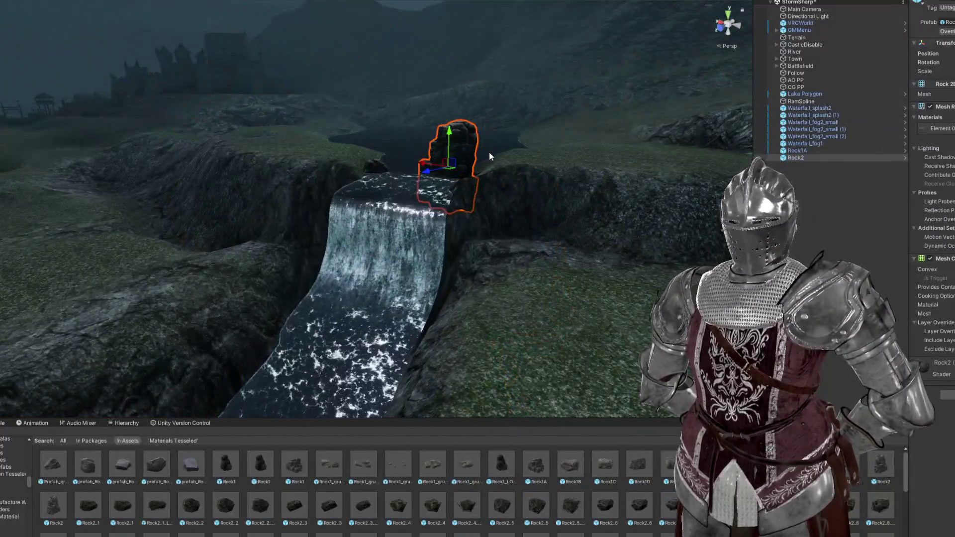
scroll(490, 156, "up", 5)
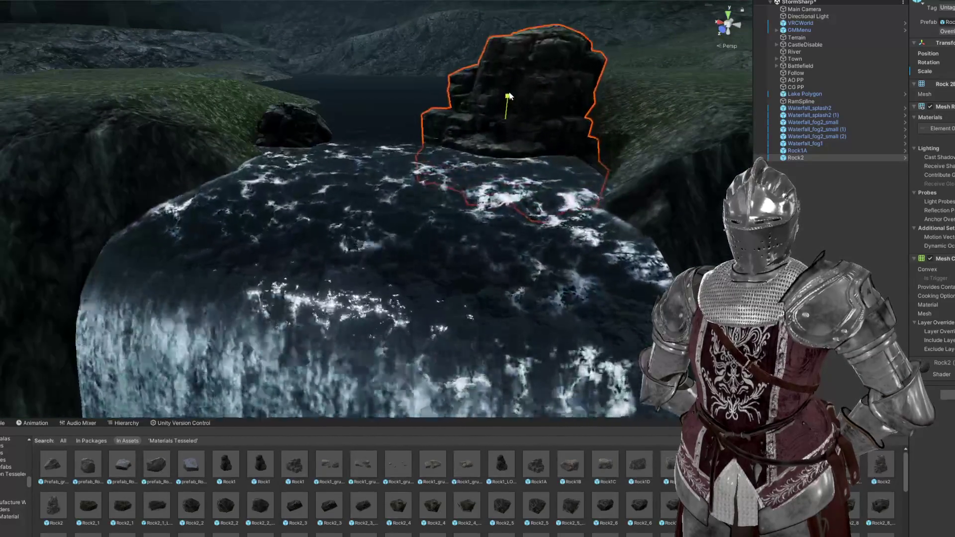
scroll(512, 122, "down", 5)
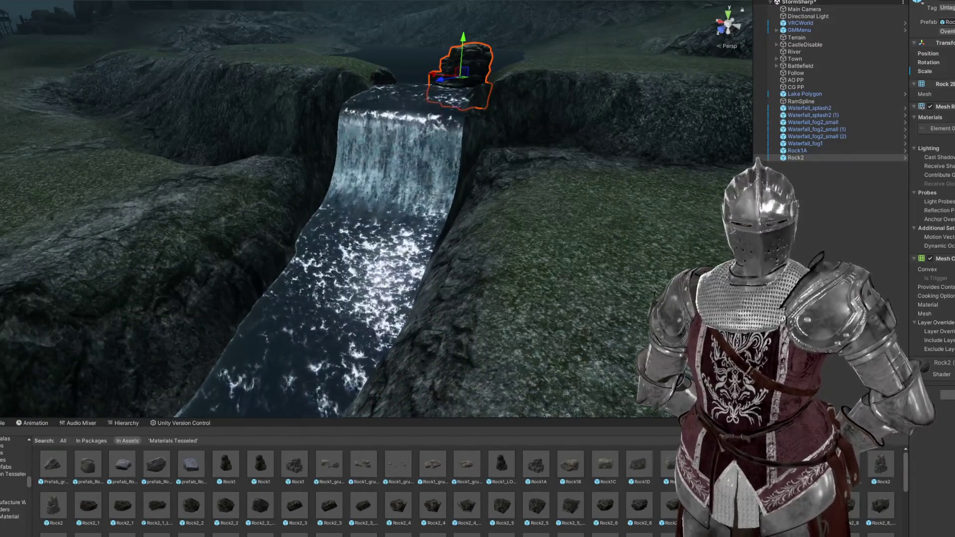
left_click(947, 21)
scroll(544, 258, "up", 5)
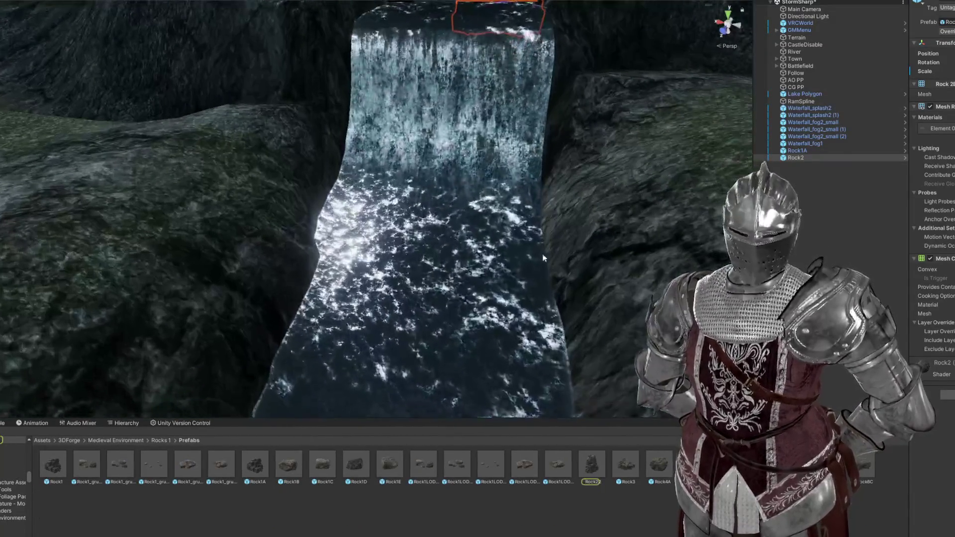
Step: Place Rock5A at the waterfall's foot and shift it up and left in the water
mouse_move(592, 465)
left_mouse_down()
mouse_move(522, 253)
mouse_move(515, 265)
mouse_move(473, 243)
mouse_move(418, 264)
mouse_move(423, 186)
mouse_move(437, 229)
mouse_move(505, 294)
left_mouse_up()
key("w")
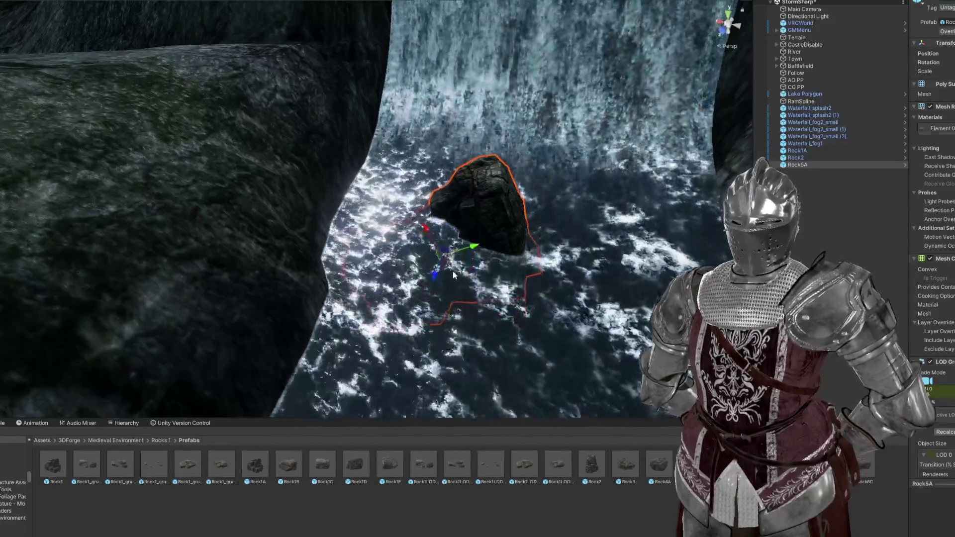
mouse_move(441, 261)
left_mouse_down()
mouse_move(448, 219)
mouse_move(406, 208)
mouse_move(432, 225)
mouse_move(428, 216)
mouse_move(442, 219)
left_mouse_up()
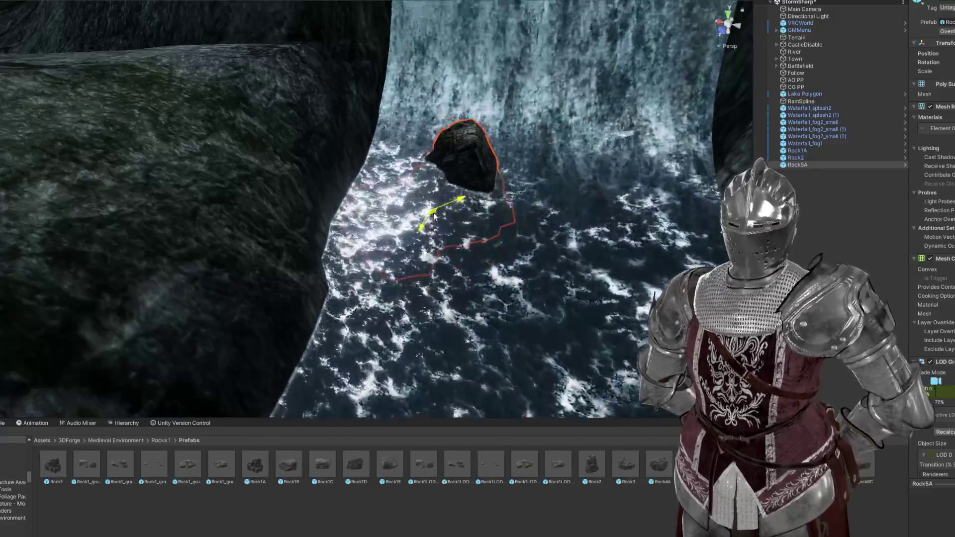
key("f")
Step: Add a second Rock2 copy, push it deeper into the water and rotate it
mouse_move(584, 450)
left_mouse_down()
mouse_move(438, 179)
mouse_move(541, 333)
left_mouse_up()
mouse_move(522, 257)
left_mouse_down()
mouse_move(508, 256)
mouse_move(513, 278)
mouse_move(558, 270)
mouse_move(537, 219)
left_mouse_up()
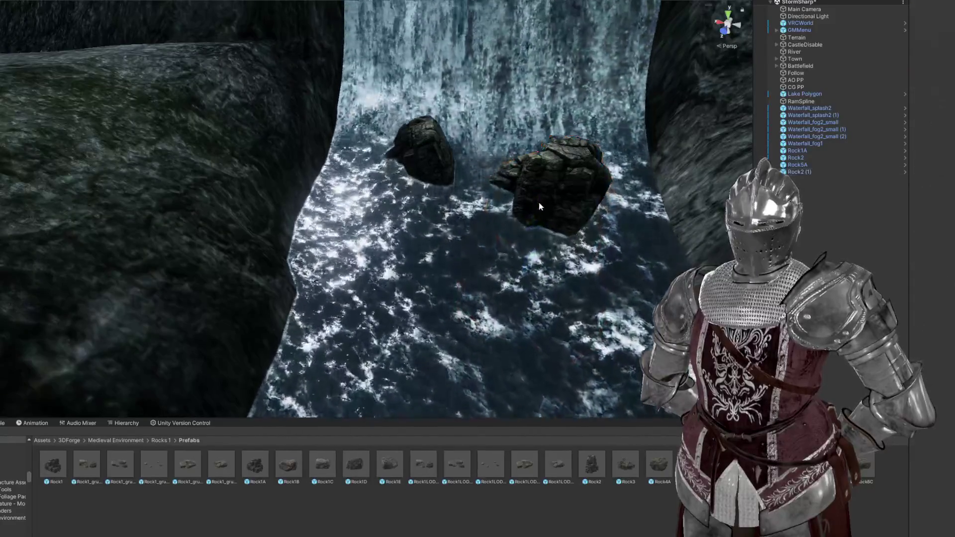
key("e")
left_click_drag(531, 224, 681, 237)
Step: Select the RamSpline waterfall and nudge spline Point 3 slightly left
key("w")
scroll(499, 192, "down", 5)
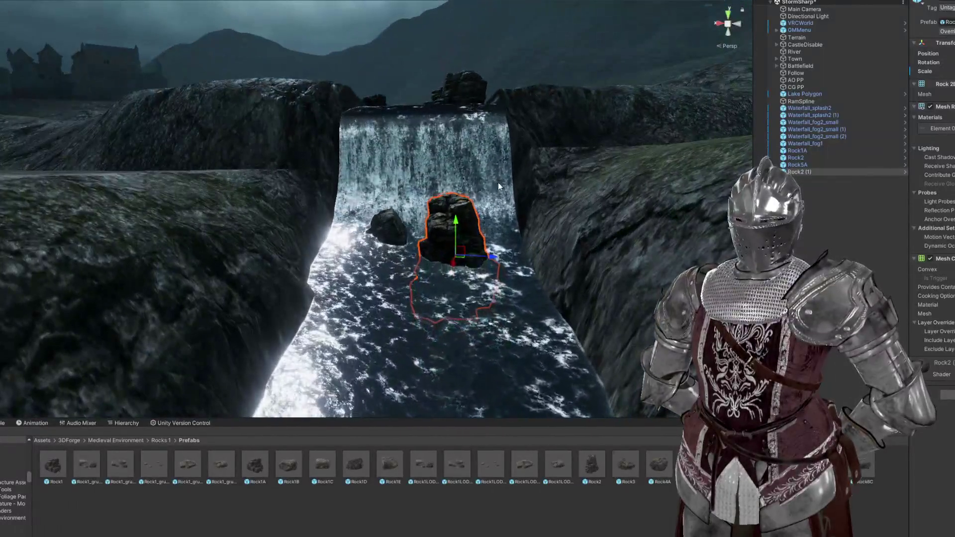
left_click(498, 163)
mouse_move(498, 164)
left_mouse_down()
mouse_move(470, 136)
mouse_move(472, 170)
mouse_move(475, 130)
left_mouse_up()
left_click_drag(446, 74, 454, 87)
mouse_move(420, 149)
left_mouse_down()
mouse_move(424, 207)
mouse_move(456, 167)
mouse_move(499, 154)
mouse_move(500, 140)
left_mouse_up()
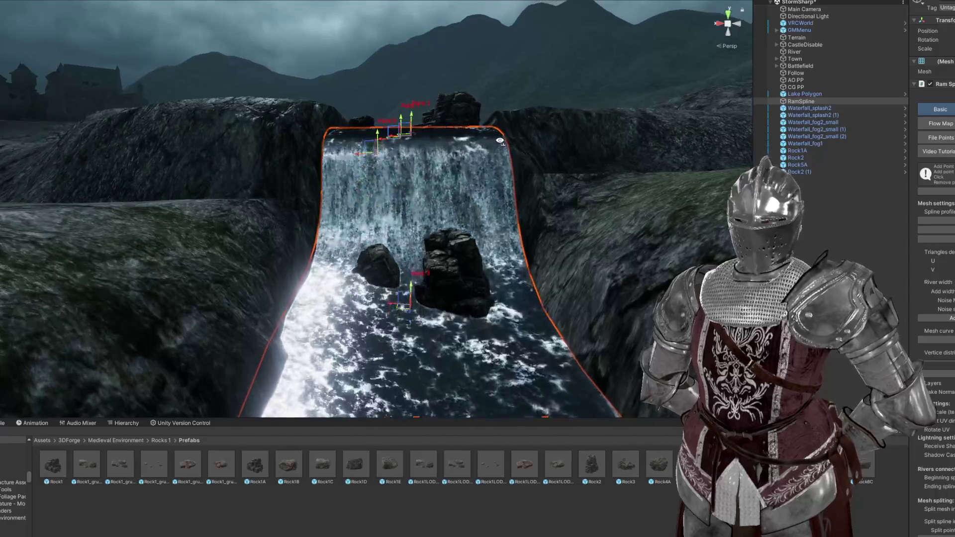
scroll(448, 199, "up", 3)
left_click_drag(398, 258, 396, 256)
Step: Select the Terrain beside the waterfall with its Set Height sculpting brush active
mouse_move(473, 236)
left_mouse_down()
mouse_move(440, 270)
mouse_move(448, 330)
left_mouse_up()
left_click(522, 315)
left_click_drag(523, 316, 522, 259)
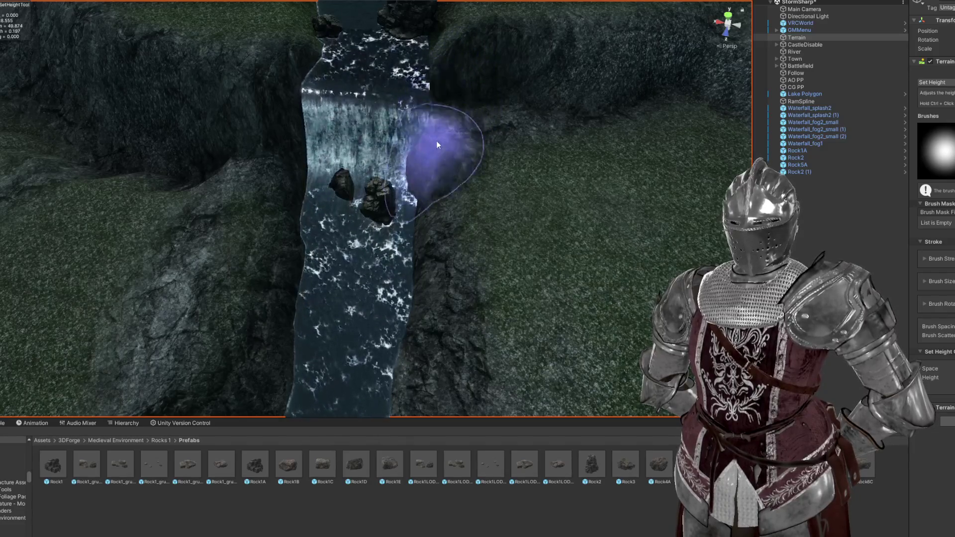
Step: Switch the Terrain tool from Paint Texture to Smooth Height for the cliffs by the waterfall
mouse_move(438, 194)
left_mouse_down()
mouse_move(465, 181)
mouse_move(330, 139)
mouse_move(288, 96)
mouse_move(434, 136)
left_mouse_up()
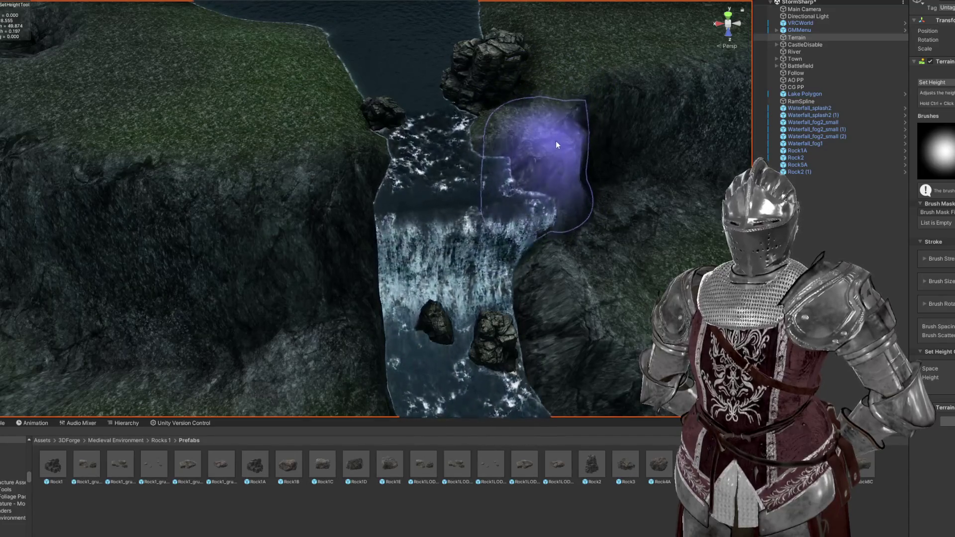
mouse_move(571, 214)
left_mouse_down()
mouse_move(584, 156)
mouse_move(590, 178)
mouse_move(485, 188)
left_mouse_up()
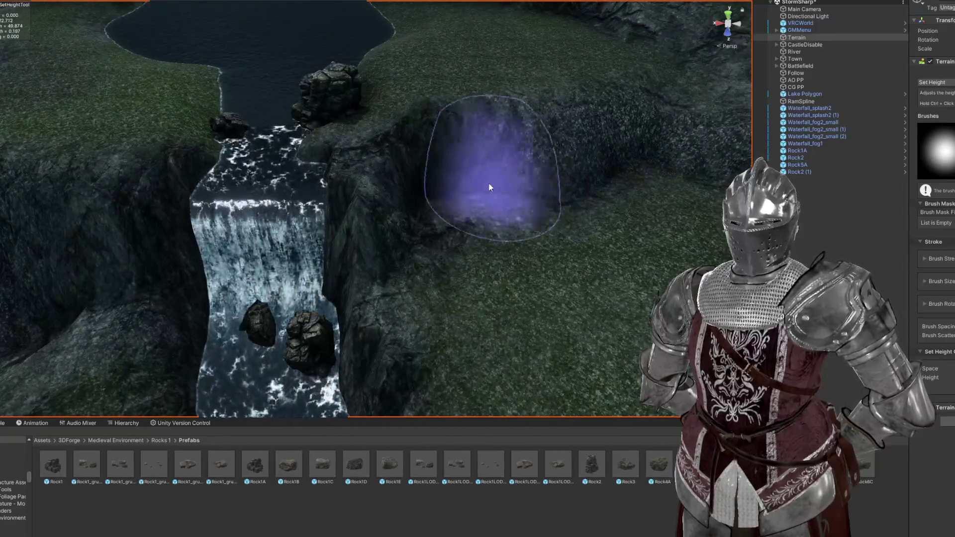
left_click_drag(442, 150, 428, 154)
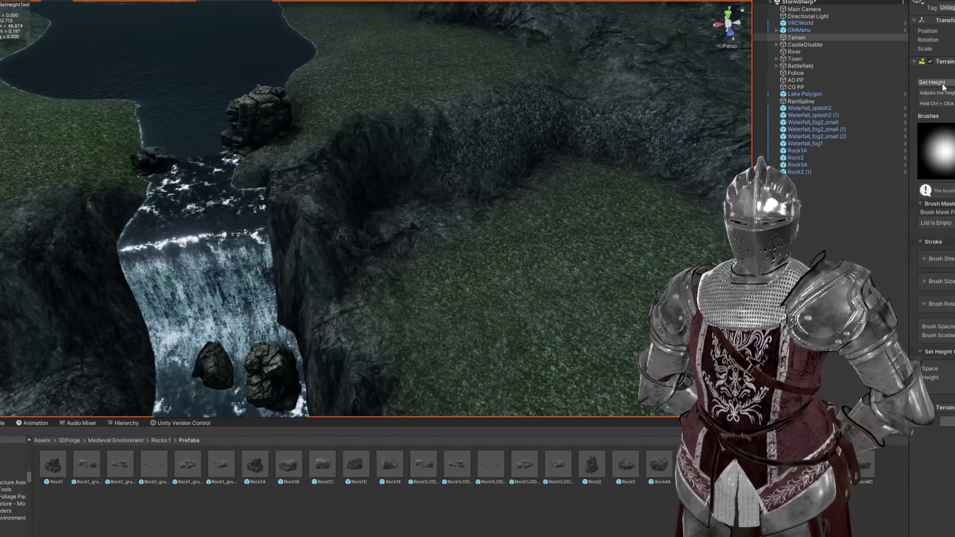
key("t")
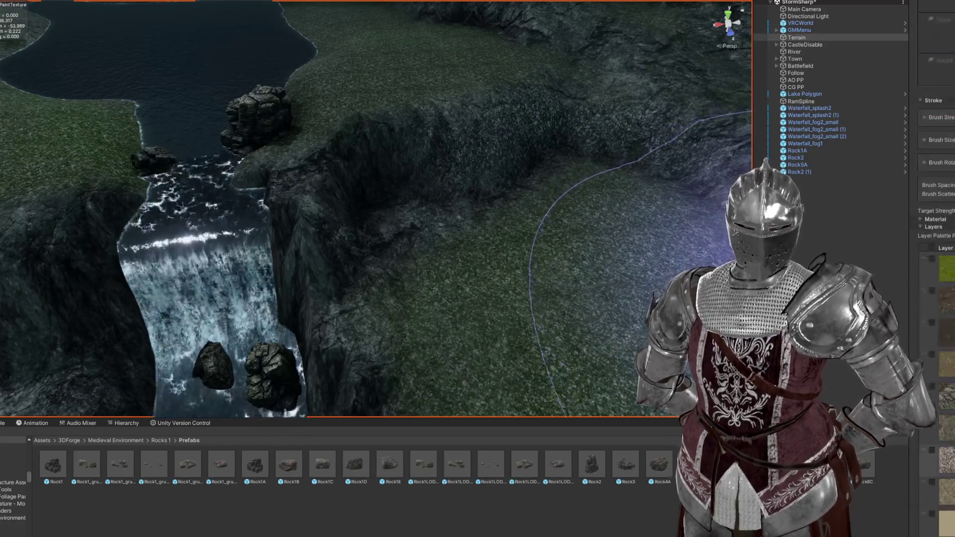
mouse_move(647, 259)
left_mouse_down()
mouse_move(571, 285)
mouse_move(535, 267)
left_mouse_up()
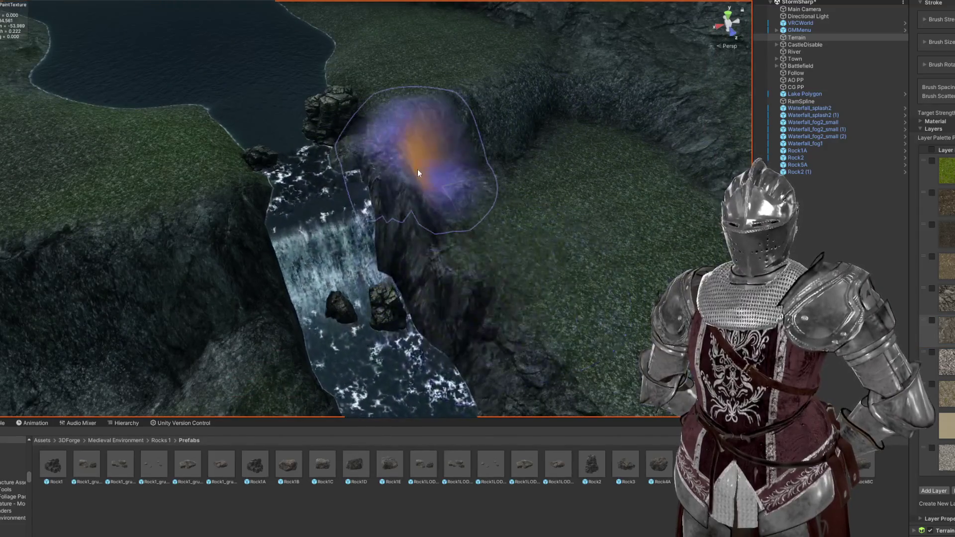
key("s")
scroll(494, 348, "up", 3)
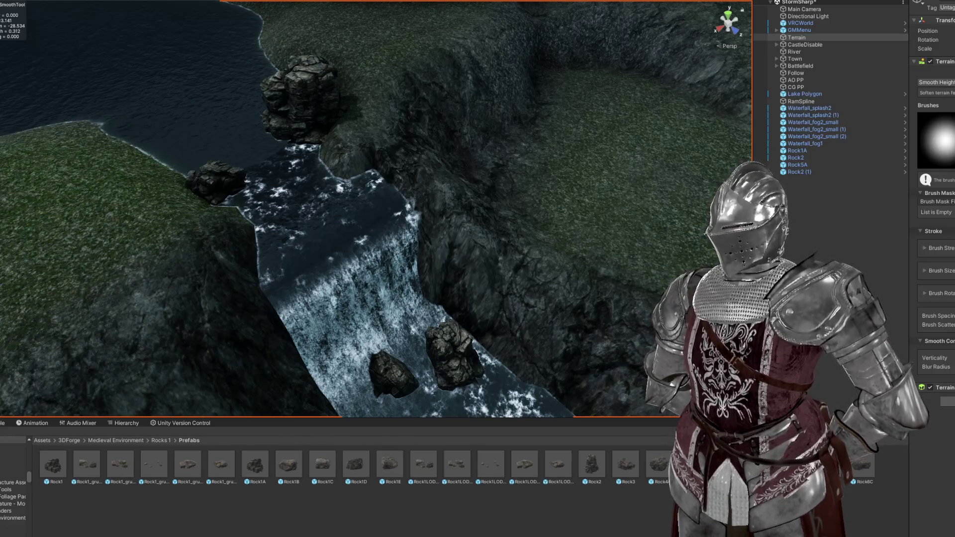
Step: Select Waterfall_splash2 and Waterfall_fog2 together and lower them to the waterfall's base
mouse_move(421, 216)
left_mouse_down()
mouse_move(415, 208)
mouse_move(544, 139)
mouse_move(514, 145)
mouse_move(572, 181)
mouse_move(497, 98)
mouse_move(447, 160)
mouse_move(518, 143)
mouse_move(501, 219)
left_mouse_up()
mouse_move(317, 298)
left_mouse_down()
mouse_move(426, 267)
mouse_move(512, 284)
mouse_move(486, 330)
mouse_move(315, 156)
left_mouse_up()
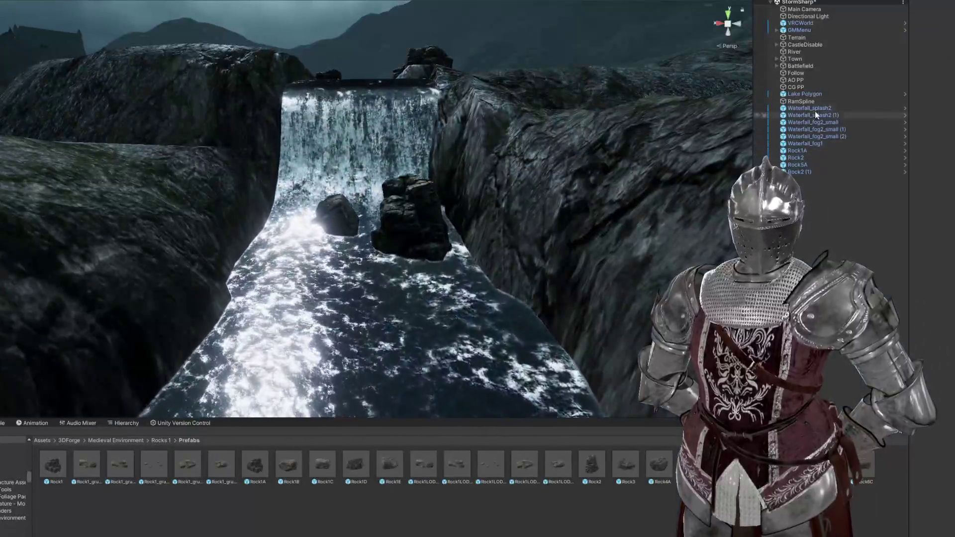
left_click(815, 108)
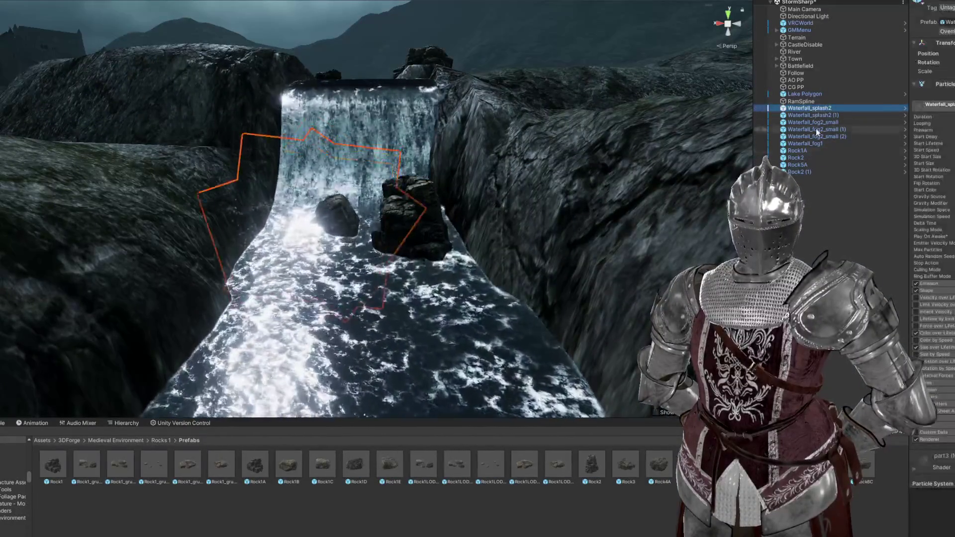
left_click(816, 137, "shift")
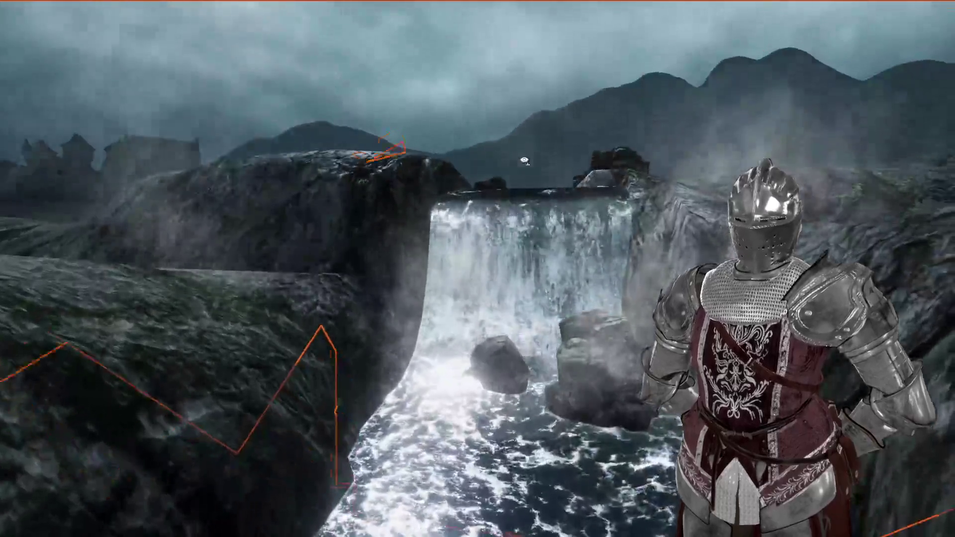
left_click_drag(524, 160, 552, 302)
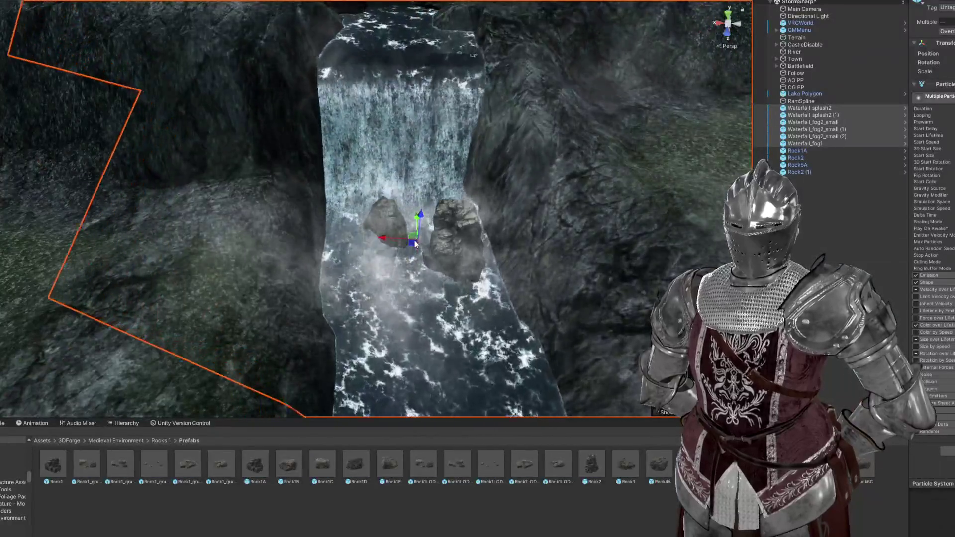
mouse_move(415, 243)
left_mouse_down()
mouse_move(411, 217)
mouse_move(452, 132)
mouse_move(529, 256)
mouse_move(477, 269)
left_mouse_up()
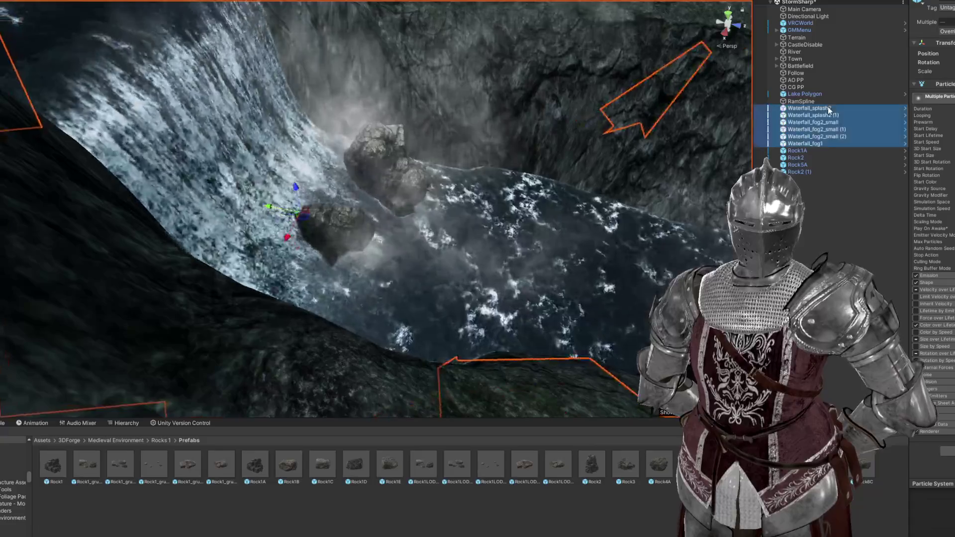
Step: Move Waterfall_splash2 (1) up beside a rock and duplicate it with Ctrl+D
double_click(828, 108)
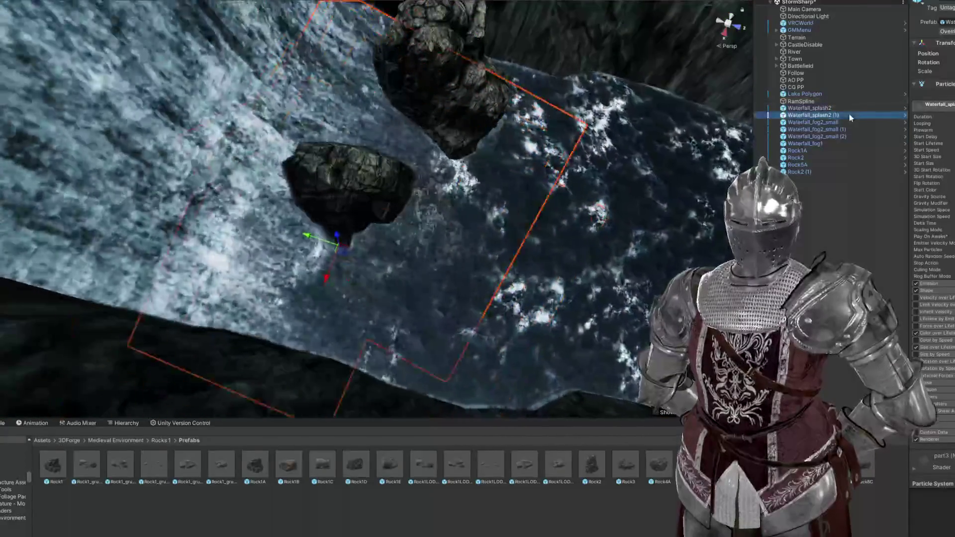
double_click(850, 115)
mouse_move(416, 162)
left_mouse_down()
mouse_move(370, 150)
mouse_move(361, 127)
mouse_move(376, 97)
mouse_move(420, 243)
mouse_move(388, 268)
mouse_move(203, 245)
mouse_move(192, 235)
mouse_move(217, 246)
mouse_move(319, 179)
mouse_move(375, 122)
mouse_move(360, 147)
mouse_move(364, 197)
mouse_move(356, 189)
left_mouse_up()
key("ctrl+d")
key("ctrl+d")
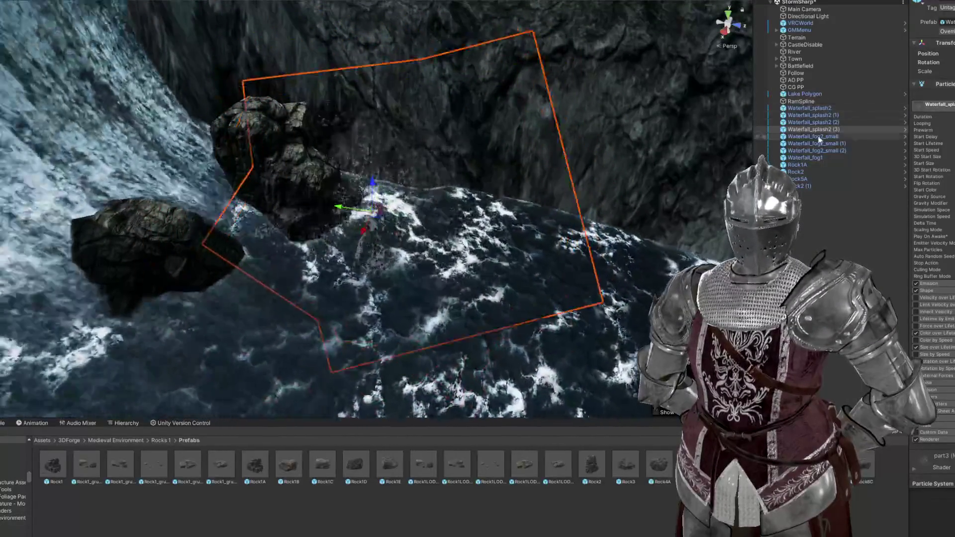
Step: Select Waterfall_splash2 (2) and review the splash emitters around the lower rocks
left_click(818, 123)
left_click_drag(500, 160, 438, 144)
double_click(809, 108)
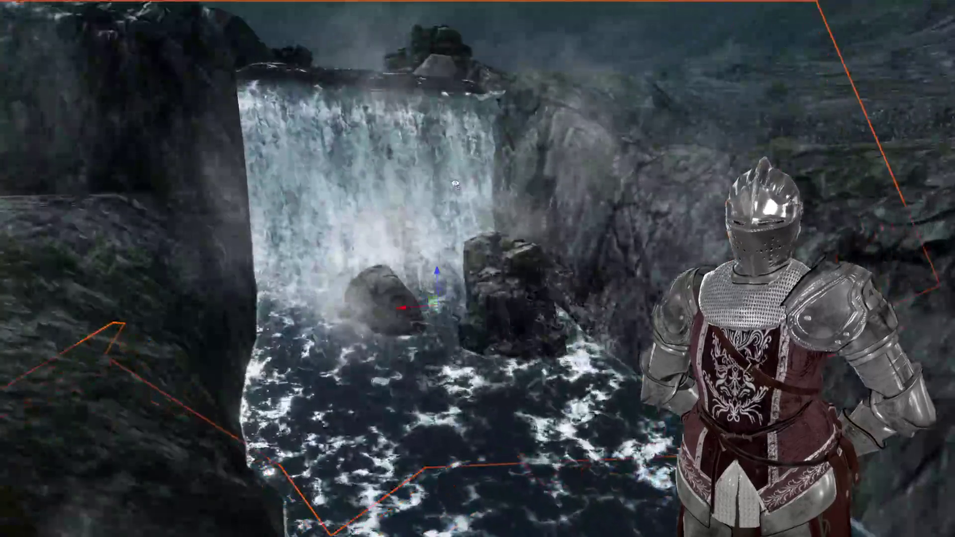
mouse_move(456, 185)
left_mouse_down()
mouse_move(494, 192)
mouse_move(465, 209)
left_mouse_up()
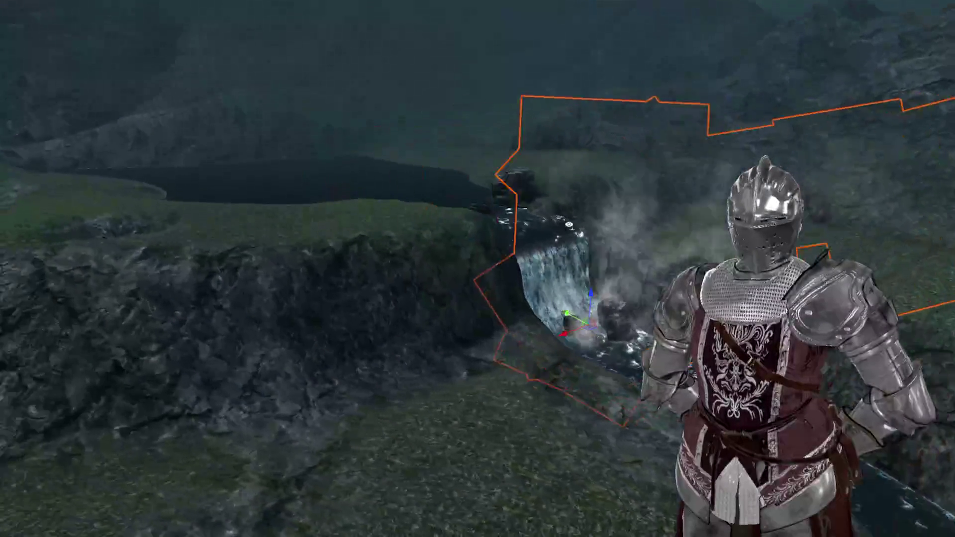
mouse_move(595, 225)
left_mouse_down()
mouse_move(674, 246)
mouse_move(689, 235)
mouse_move(685, 219)
mouse_move(716, 225)
mouse_move(412, 211)
mouse_move(497, 205)
mouse_move(358, 178)
mouse_move(388, 206)
mouse_move(433, 224)
mouse_move(425, 239)
mouse_move(634, 262)
mouse_move(584, 180)
mouse_move(289, 263)
left_mouse_up()
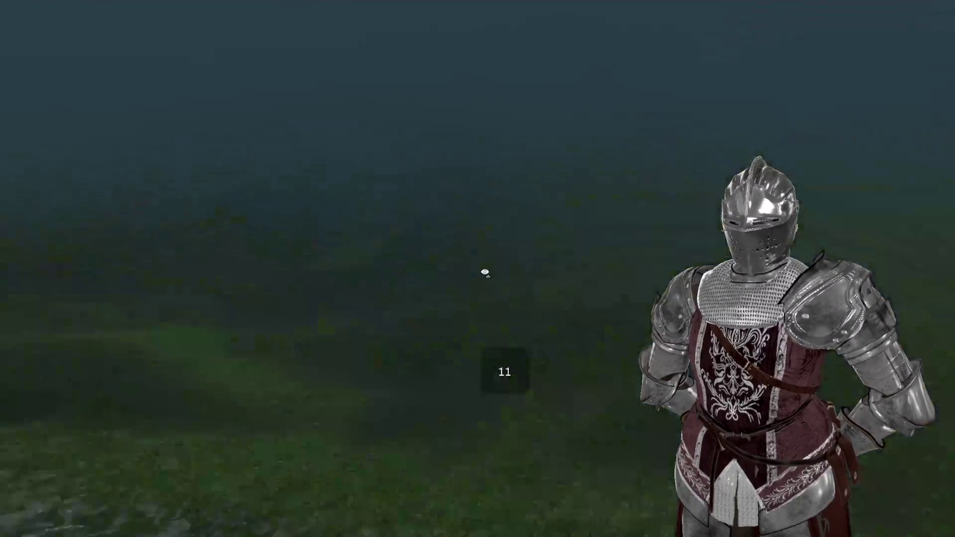
Step: Fly the view from the waterfall along the river to overlook the walled tent camp
mouse_move(516, 234)
left_mouse_down()
mouse_move(529, 213)
mouse_move(550, 271)
mouse_move(448, 307)
mouse_move(577, 318)
mouse_move(629, 294)
mouse_move(544, 294)
mouse_move(571, 314)
mouse_move(521, 318)
mouse_move(618, 318)
mouse_move(546, 294)
mouse_move(561, 305)
mouse_move(437, 243)
mouse_move(496, 244)
left_mouse_up()
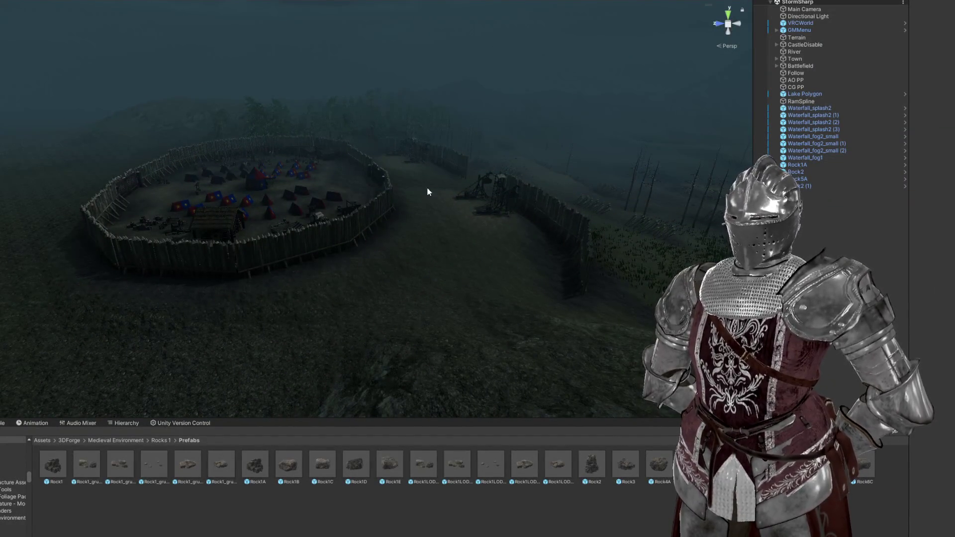
left_click_drag(399, 195, 448, 149)
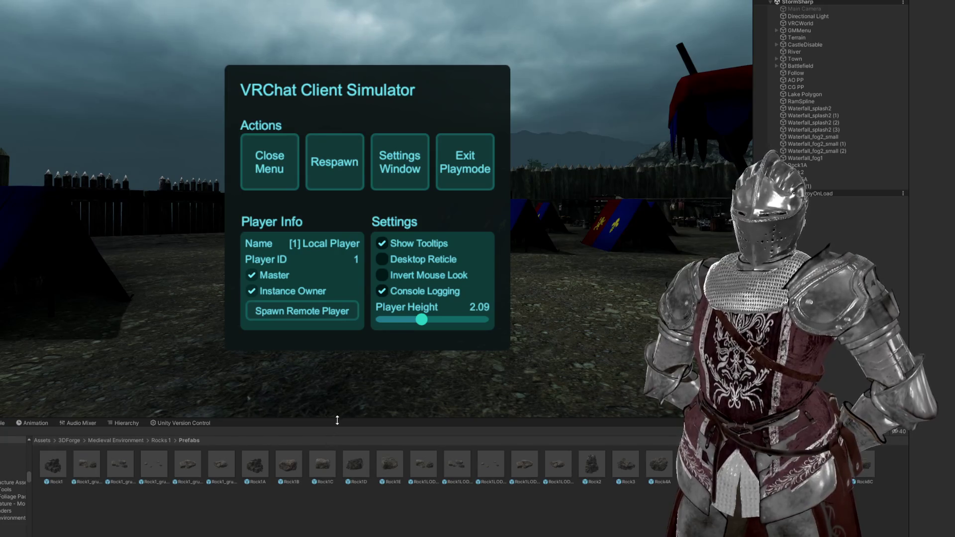
Step: Enlarge the Game view to fill the full screen height and width
left_click_drag(337, 425, 336, 535)
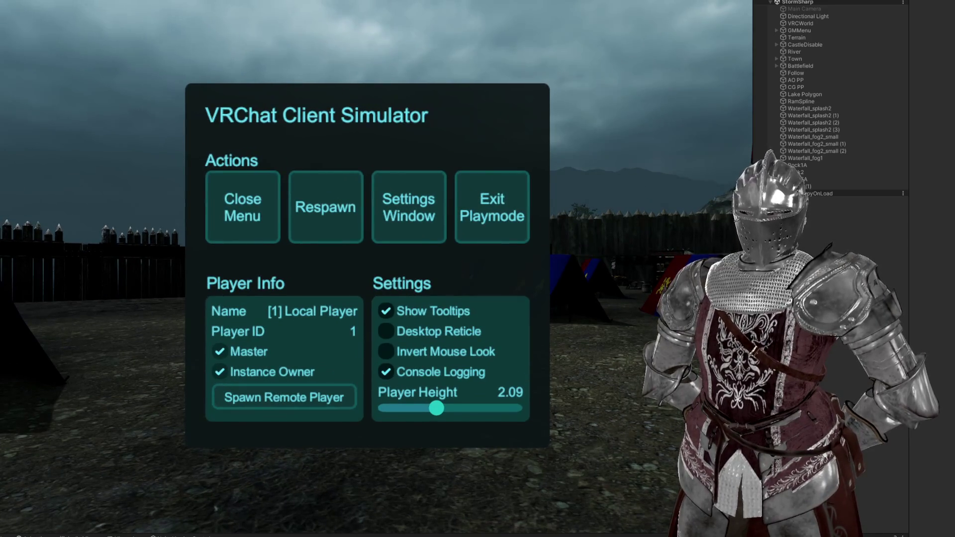
left_click_drag(753, 249, 866, 249)
left_click_drag(913, 280, 953, 280)
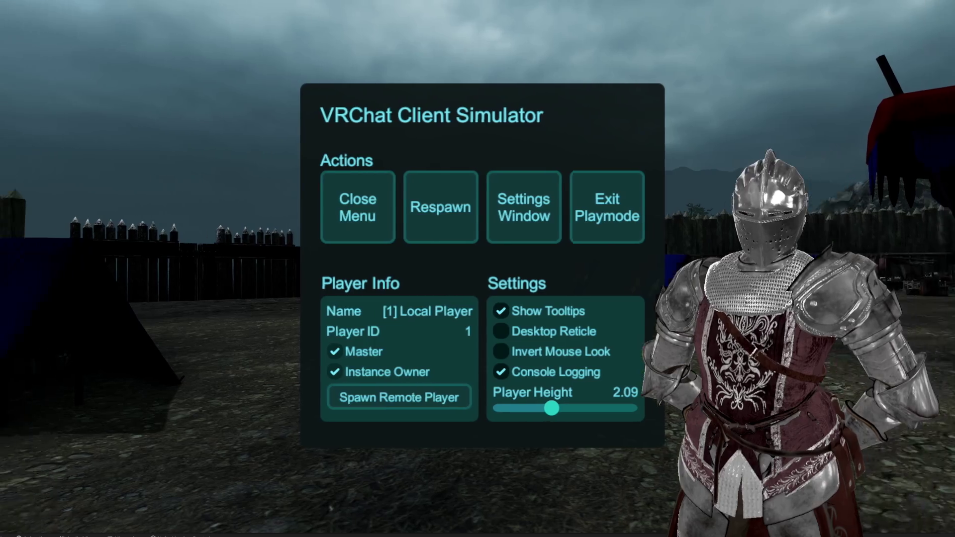
Step: Close the simulator menu, then turn noclip on with speed 46 in the world menu options
left_click(377, 213)
left_click(485, 269)
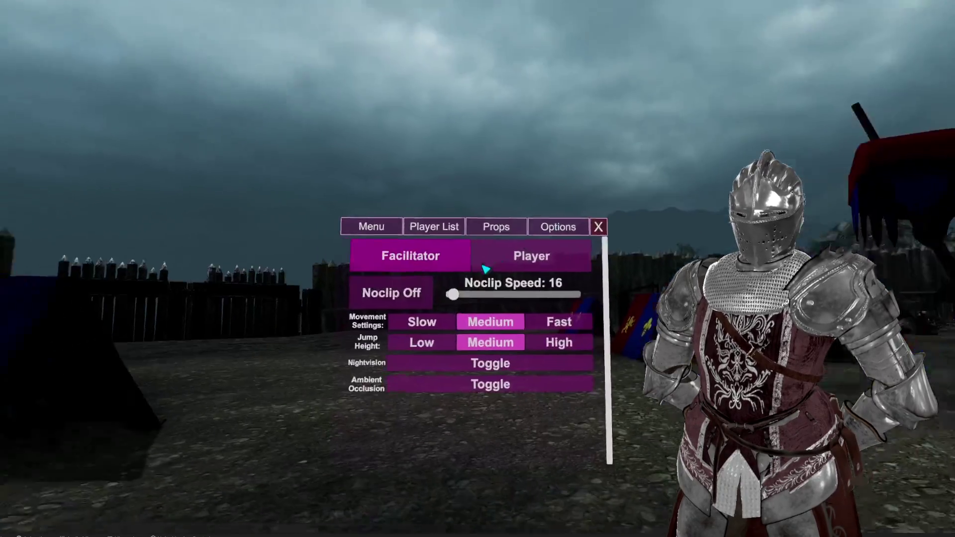
left_click(485, 269)
left_click_drag(485, 271, 503, 269)
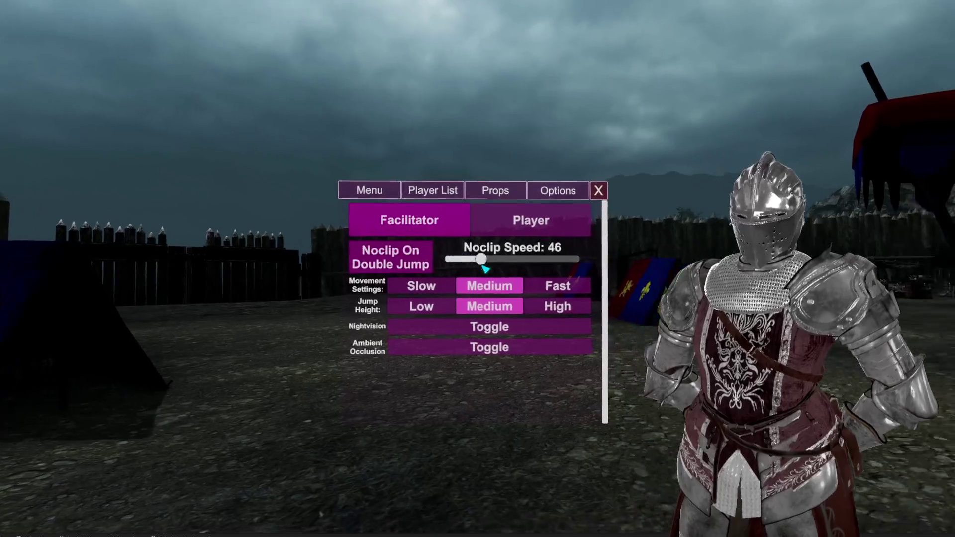
key("Escape")
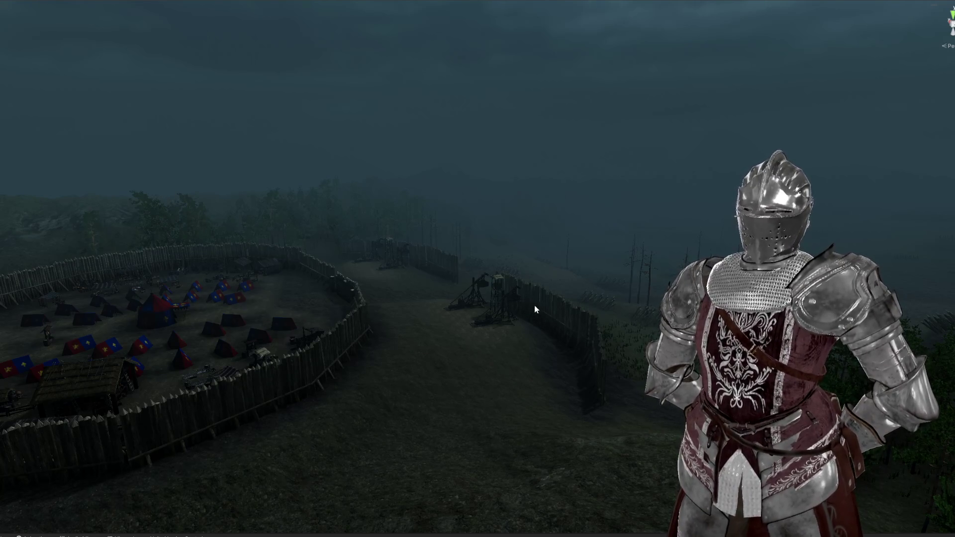
Step: Restore the editor panels around the scene and set the terrain brush to Smooth Height
mouse_move(478, 379)
left_mouse_down()
mouse_move(494, 330)
mouse_move(396, 377)
mouse_move(512, 340)
left_mouse_up()
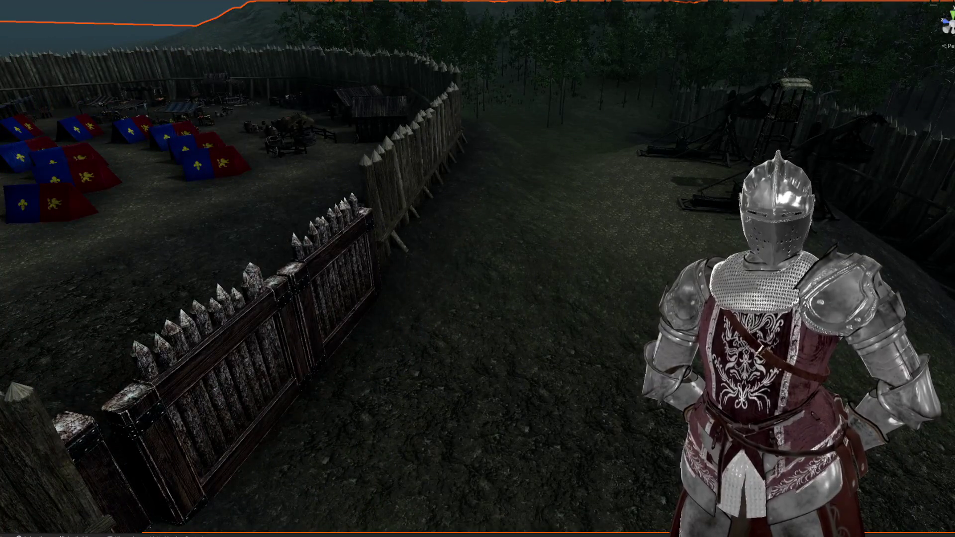
key("shift+space")
left_click(925, 82)
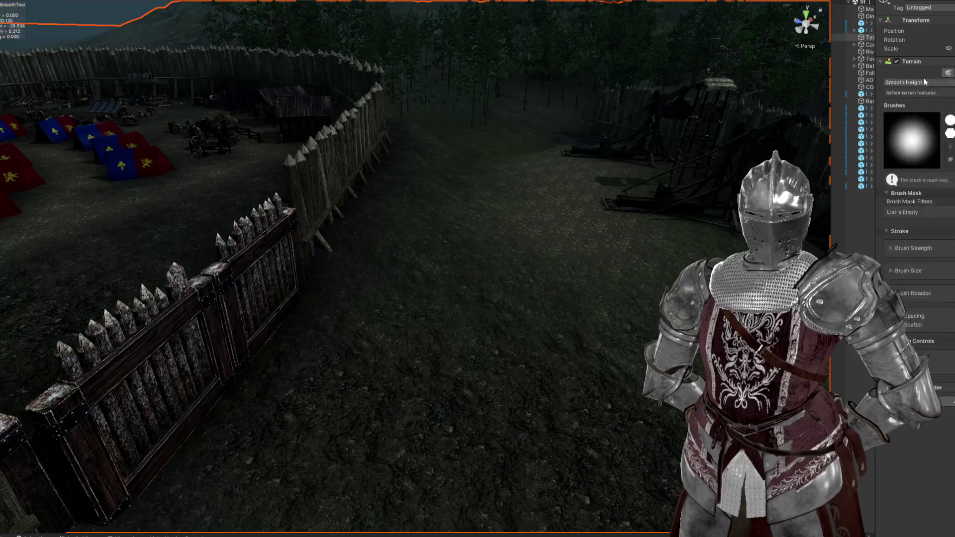
scroll(444, 284, "up", 5)
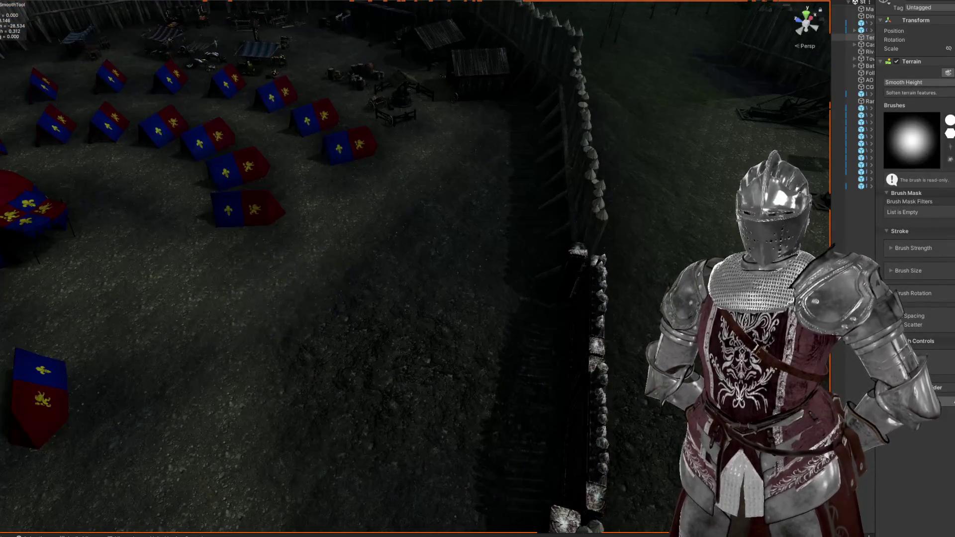
scroll(564, 80, "up", 3)
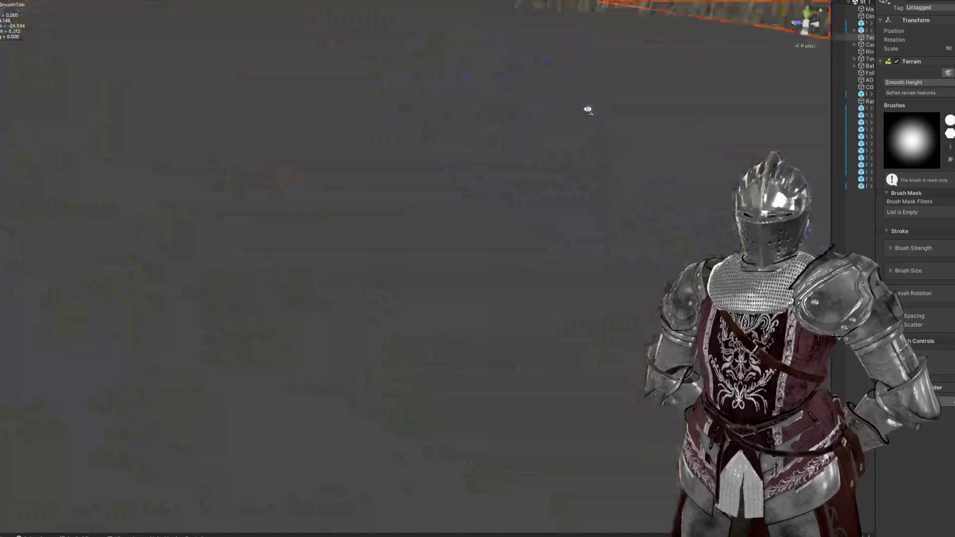
scroll(486, 186, "down", 5)
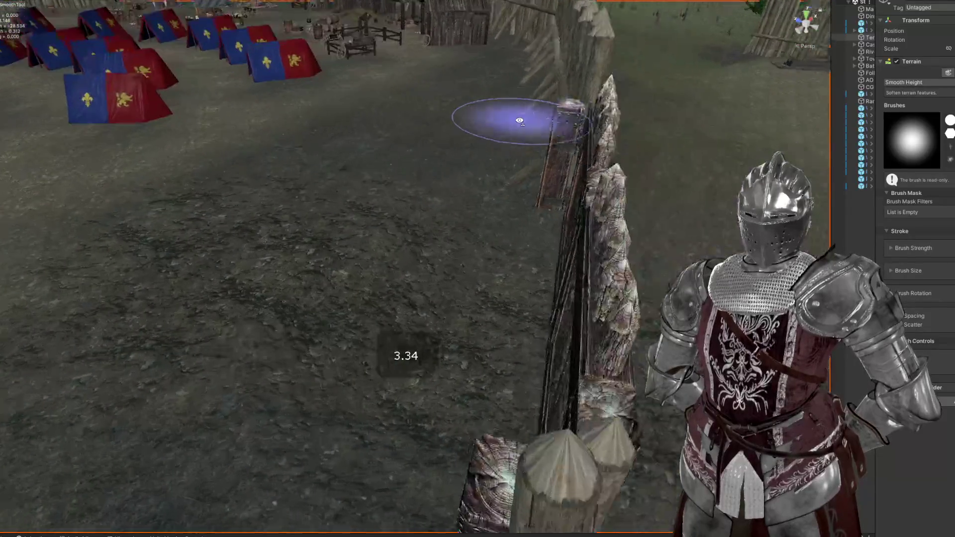
scroll(486, 187, "down", 5)
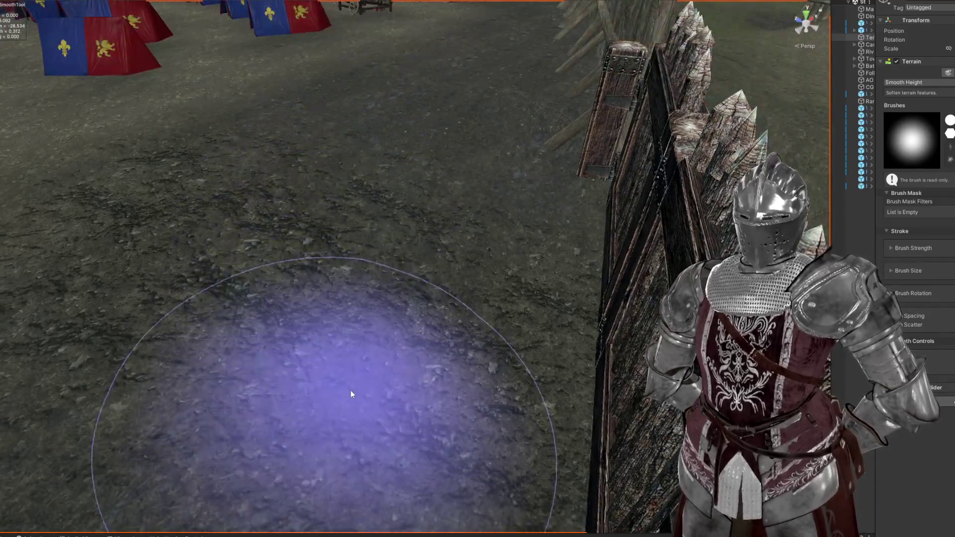
Step: Smooth the rough ground near the camp gate, then inspect the gate and tent rows
mouse_move(351, 395)
left_mouse_down()
mouse_move(512, 352)
mouse_move(637, 358)
mouse_move(547, 298)
mouse_move(493, 292)
left_mouse_up()
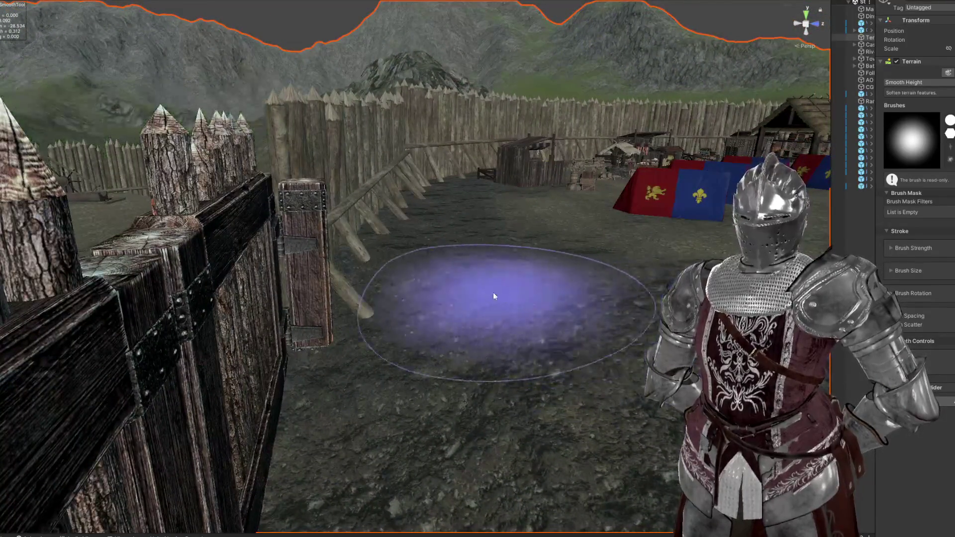
left_click_drag(457, 397, 533, 403)
mouse_move(576, 335)
left_mouse_down()
mouse_move(573, 359)
mouse_move(585, 326)
mouse_move(292, 222)
left_mouse_up()
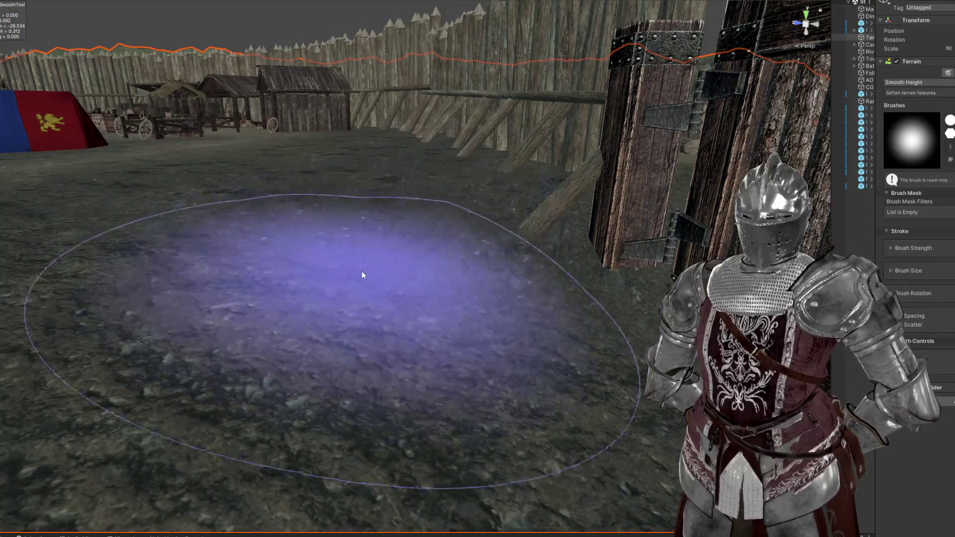
mouse_move(434, 193)
left_mouse_down()
mouse_move(501, 204)
mouse_move(469, 213)
mouse_move(777, 214)
mouse_move(437, 292)
mouse_move(522, 358)
mouse_move(554, 306)
left_mouse_up()
scroll(555, 308, "down", 10)
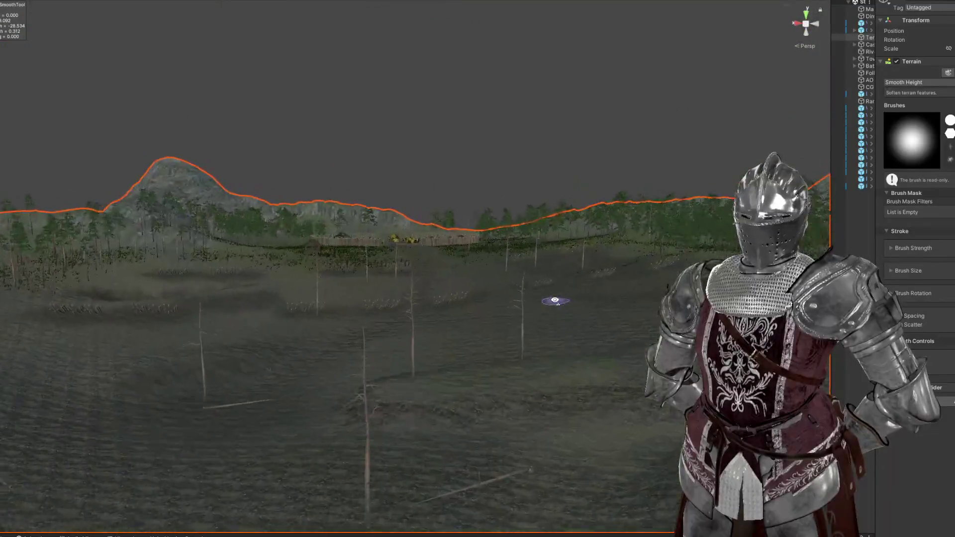
scroll(550, 302, "up", 10)
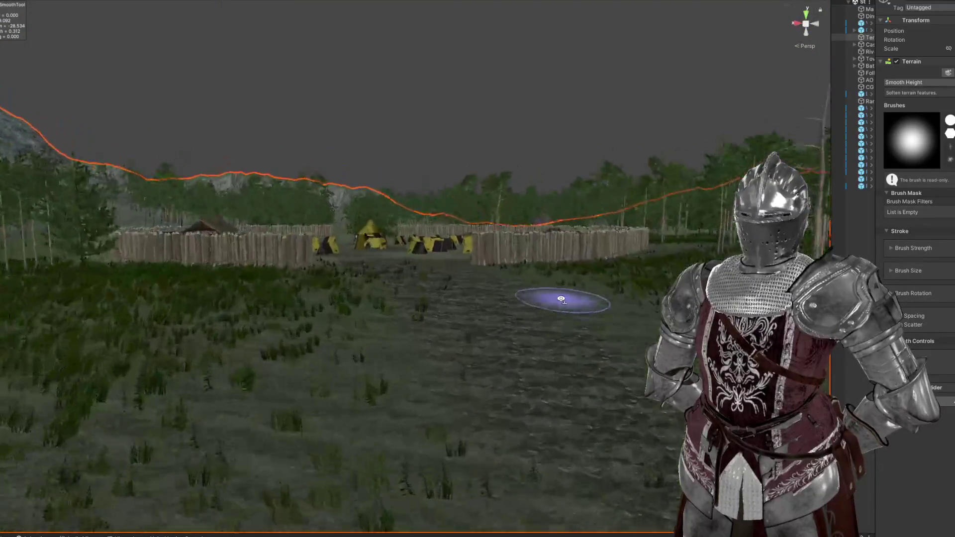
mouse_move(564, 291)
left_mouse_down()
mouse_move(503, 217)
mouse_move(501, 361)
mouse_move(459, 310)
mouse_move(305, 297)
mouse_move(512, 237)
mouse_move(514, 257)
mouse_move(500, 265)
left_mouse_up()
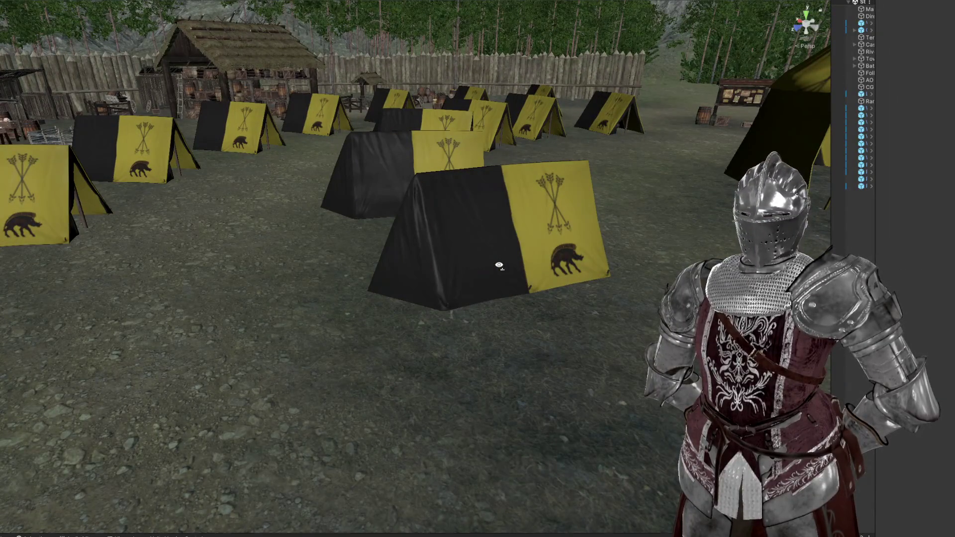
left_click_drag(411, 269, 339, 248)
mouse_move(244, 239)
left_mouse_down()
mouse_move(523, 190)
mouse_move(486, 268)
mouse_move(433, 305)
mouse_move(386, 291)
mouse_move(395, 277)
mouse_move(417, 294)
mouse_move(331, 312)
mouse_move(302, 292)
mouse_move(196, 348)
mouse_move(354, 318)
left_mouse_up()
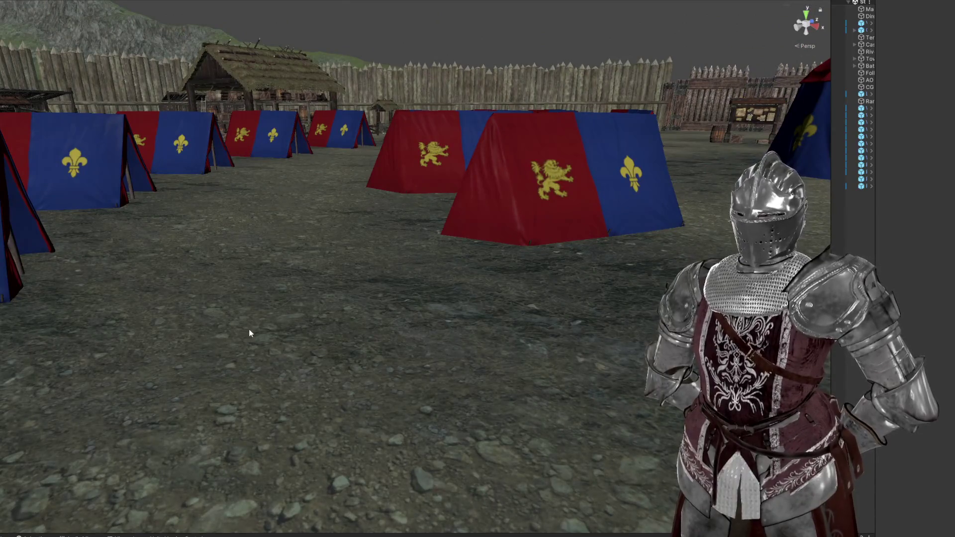
mouse_move(461, 188)
left_mouse_down()
mouse_move(438, 209)
mouse_move(483, 231)
mouse_move(219, 208)
mouse_move(552, 224)
mouse_move(354, 196)
mouse_move(246, 200)
mouse_move(423, 214)
mouse_move(299, 237)
mouse_move(451, 246)
mouse_move(519, 237)
left_mouse_up()
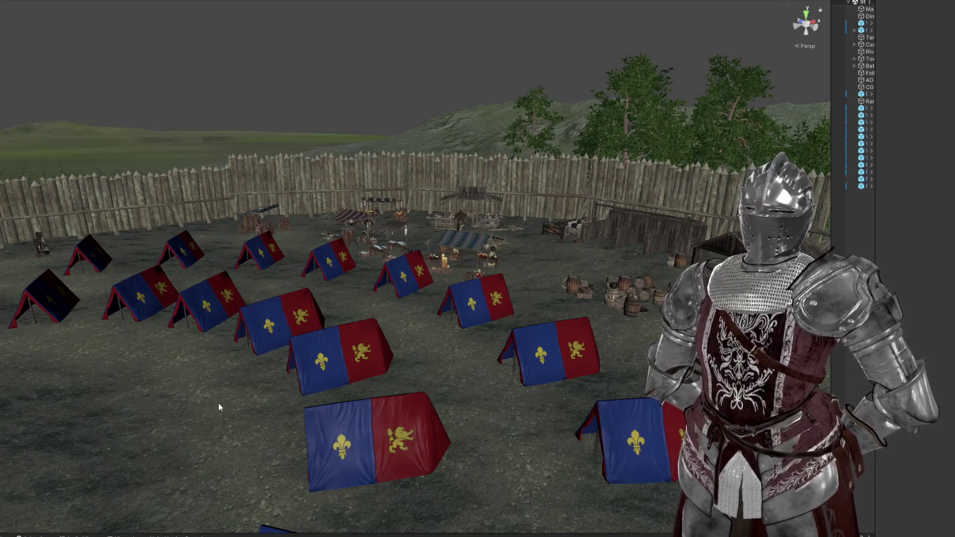
mouse_move(298, 337)
left_mouse_down()
mouse_move(378, 199)
mouse_move(585, 230)
mouse_move(582, 219)
mouse_move(388, 342)
mouse_move(393, 348)
mouse_move(219, 361)
mouse_move(453, 336)
mouse_move(433, 371)
mouse_move(422, 356)
mouse_move(486, 366)
mouse_move(504, 379)
mouse_move(560, 206)
mouse_move(486, 305)
mouse_move(616, 267)
mouse_move(471, 283)
mouse_move(640, 281)
left_mouse_up()
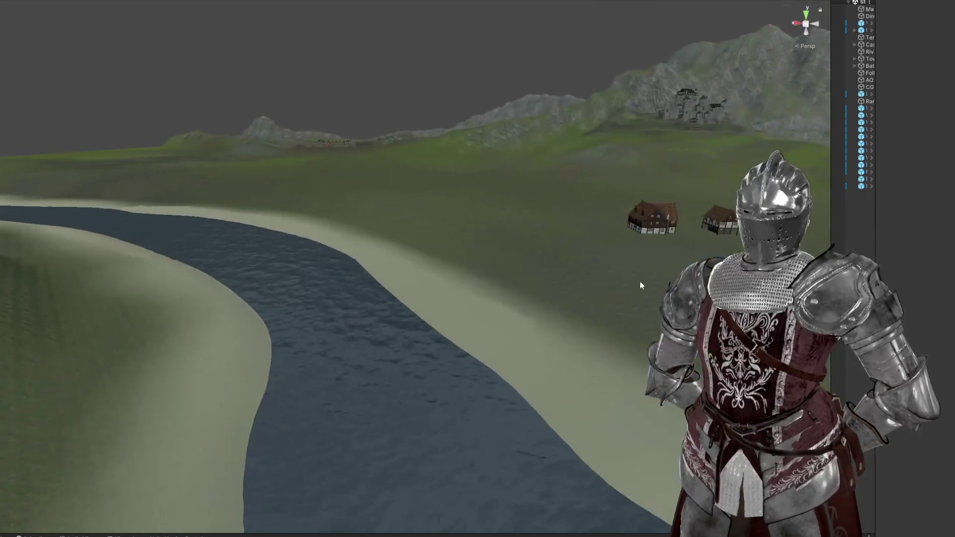